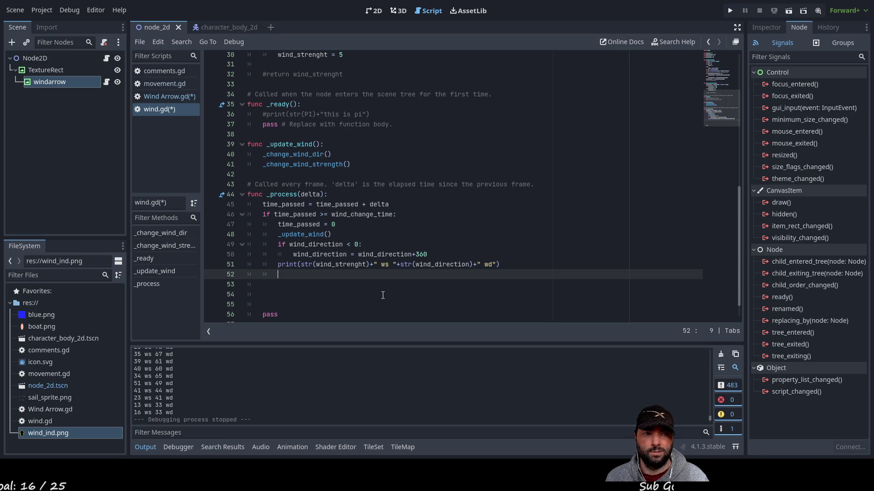
# Add the line '$wind.wind_dir = wind_direction' to _process in wind.gd.
pyautogui.write('$')
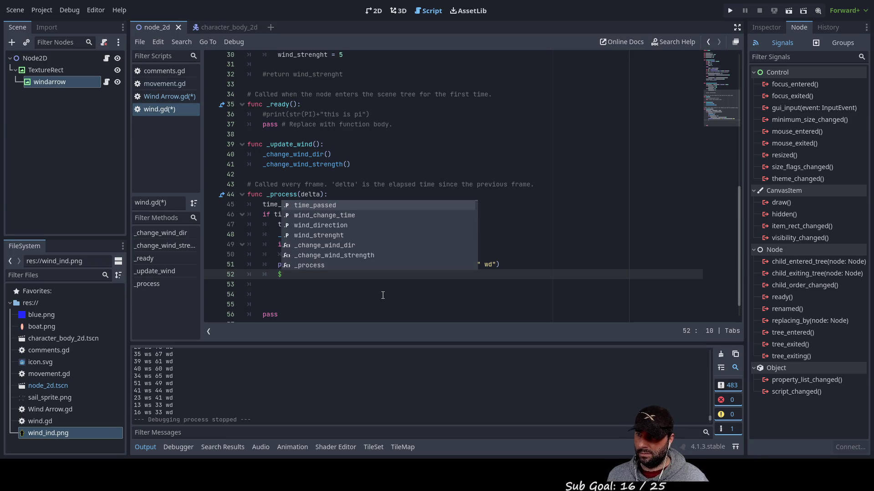
pyautogui.write('wind')
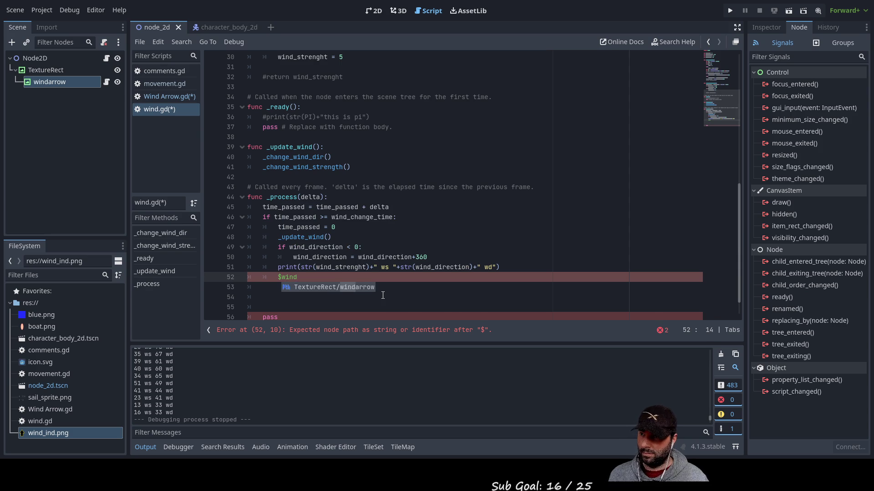
pyautogui.write('D')
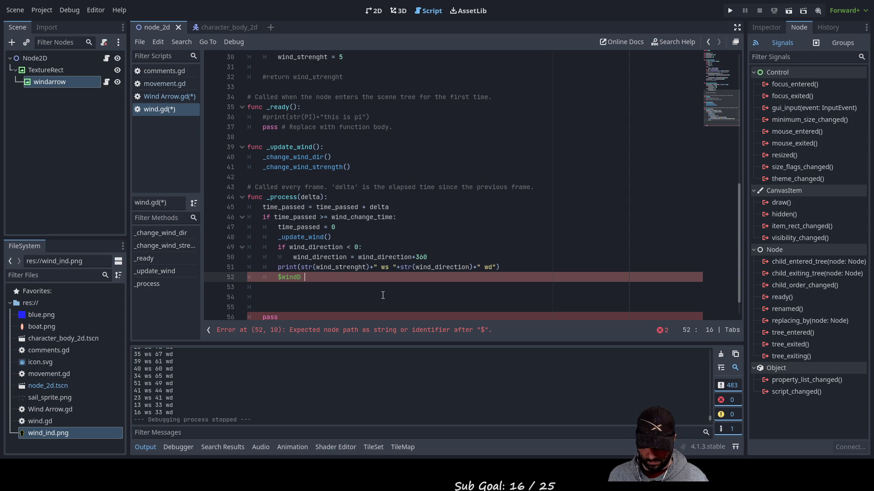
pyautogui.write(' =')
pyautogui.press('Up')
pyautogui.press('Up')
pyautogui.press('Up')
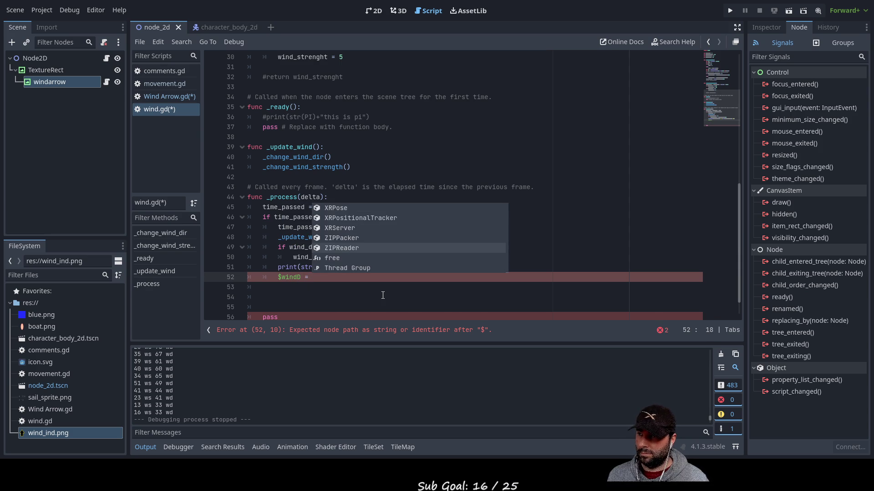
pyautogui.press('Down')
pyautogui.write('wi')
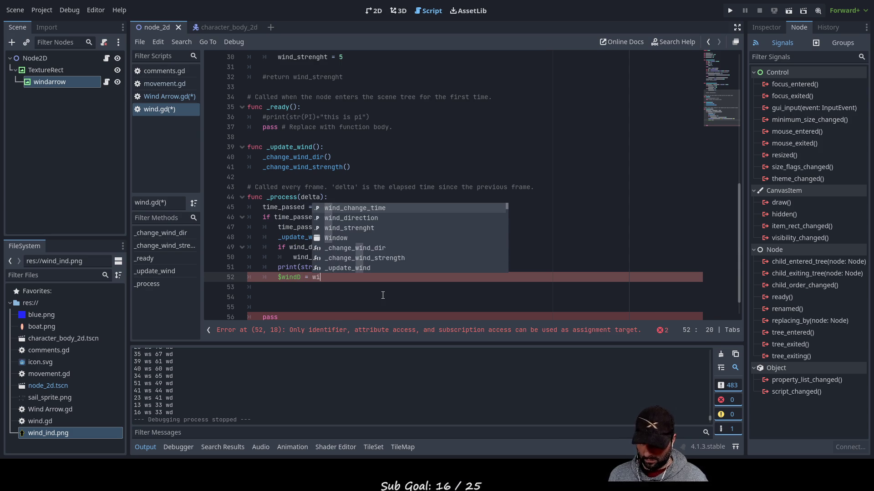
pyautogui.press('Down')
pyautogui.press('Return')
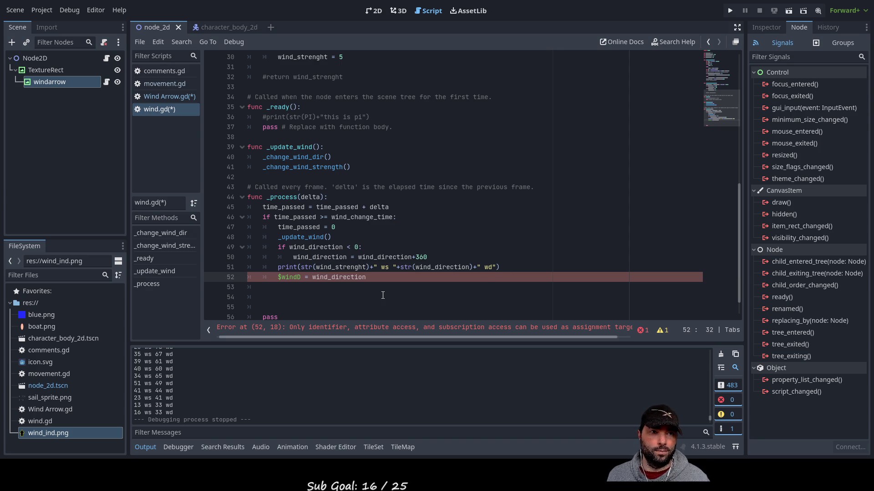
pyautogui.hotkey('ctrl', 'Left')
pyautogui.hotkey('ctrl', 'Left')
pyautogui.hotkey('ctrl', 'Left')
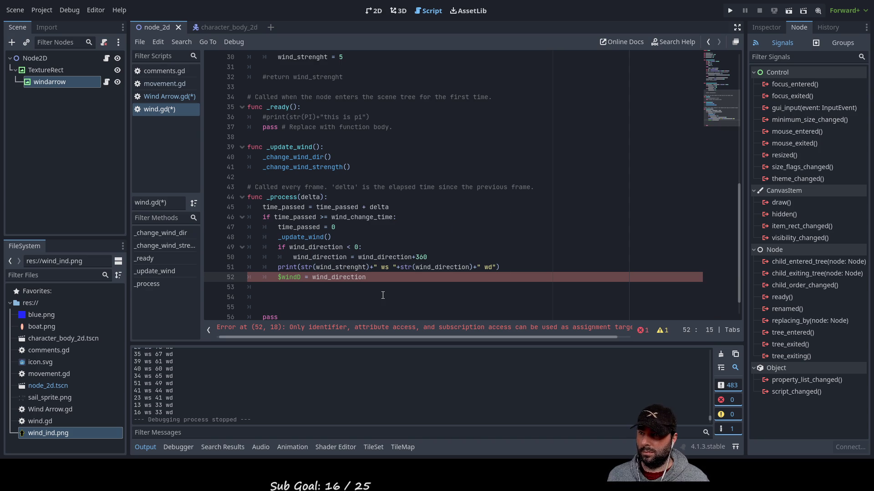
pyautogui.press('BackSpace')
pyautogui.write('.wind')
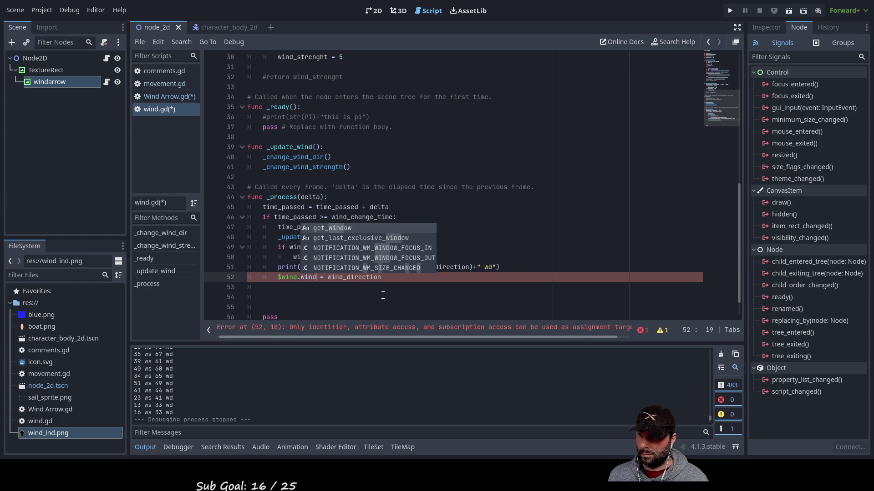
pyautogui.write('_')
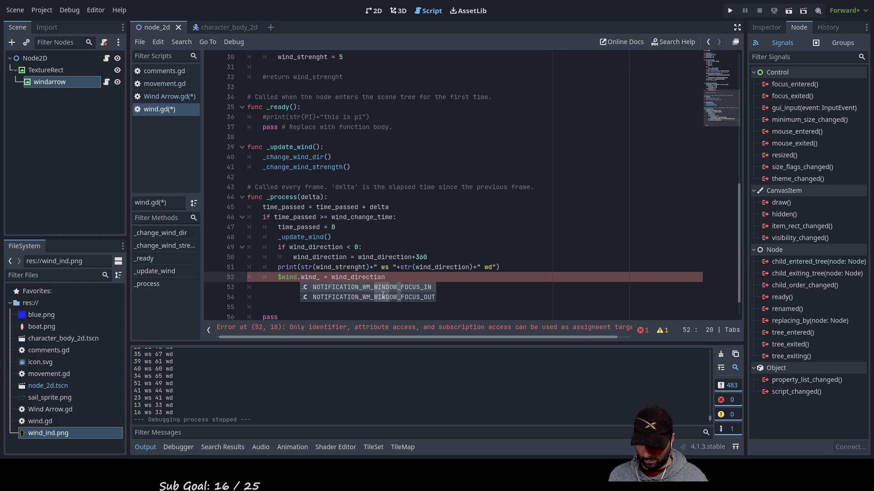
pyautogui.write('dir')
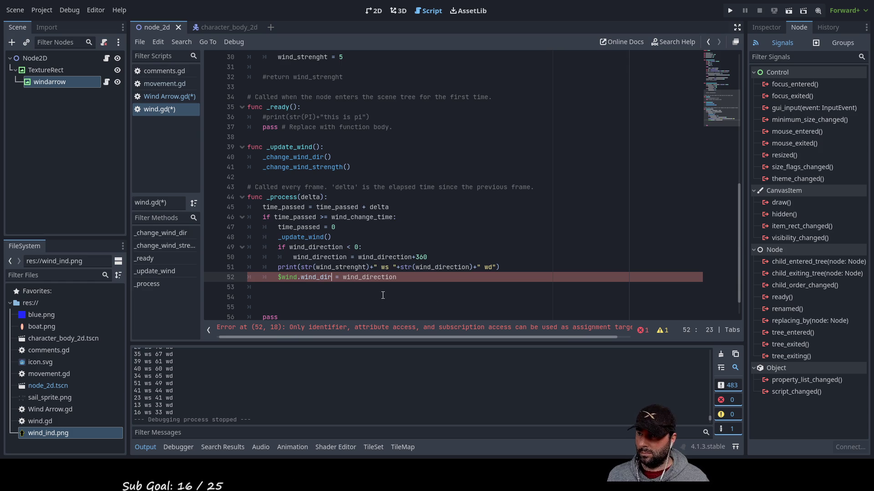
pyautogui.press('Right')
pyautogui.press('Right')
pyautogui.press('Right')
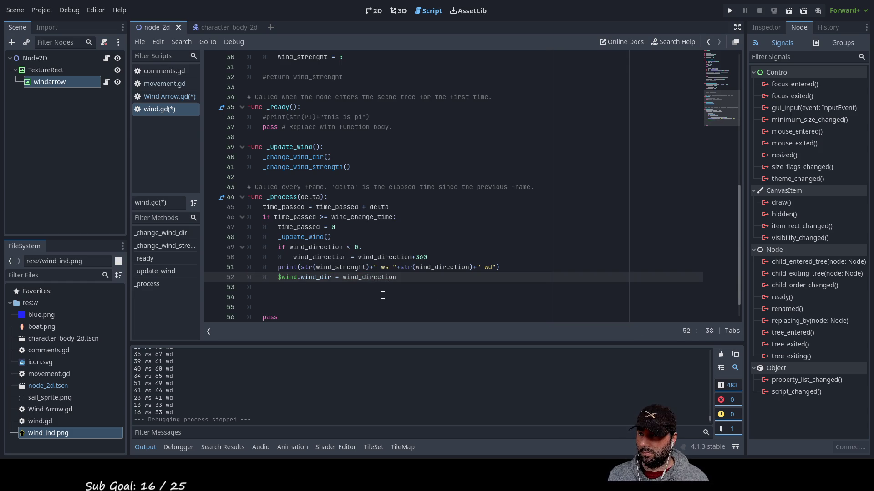
# Add '$wind.wind_str = wind_strenght' on a new line below it.
pyautogui.press('End')
pyautogui.press('Return')
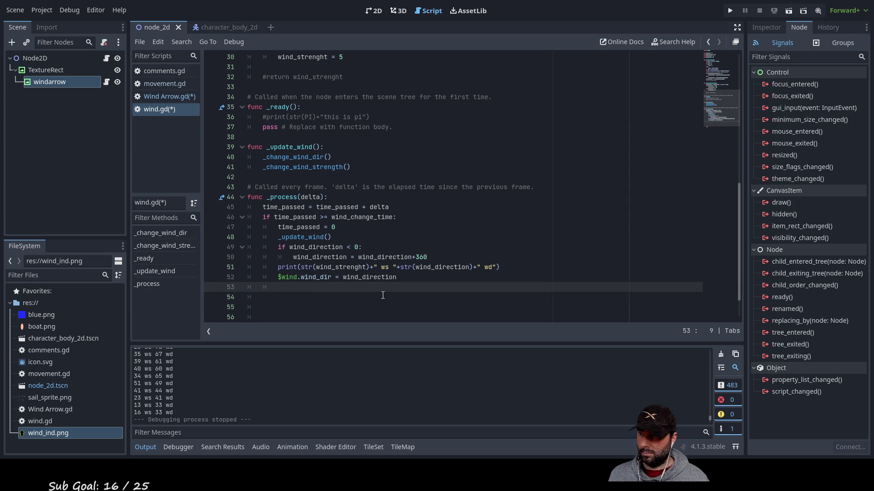
pyautogui.write('$')
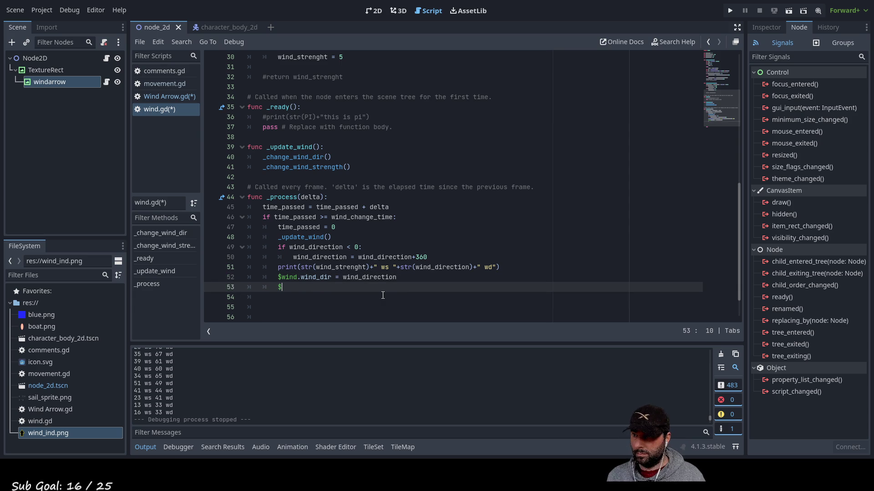
pyautogui.write('wind')
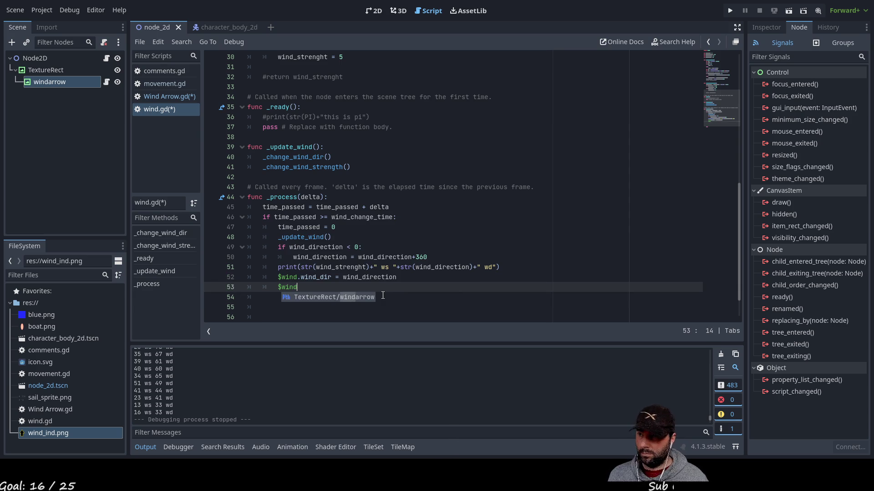
pyautogui.write('.wi')
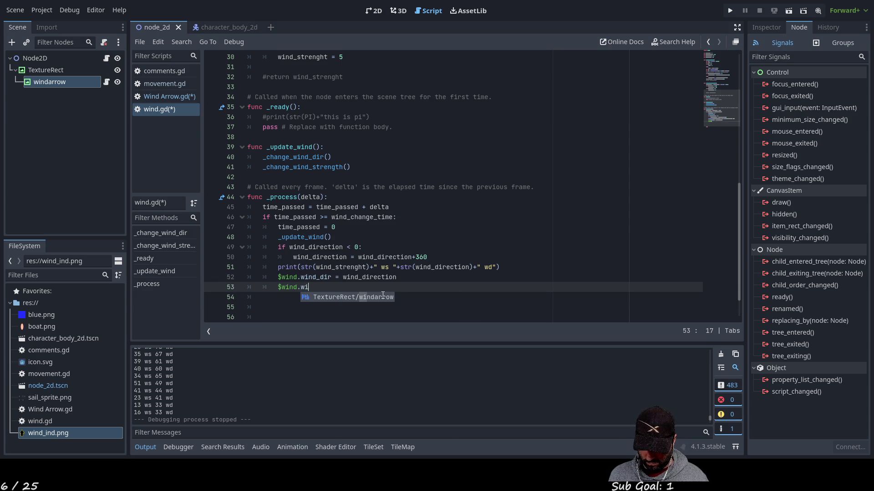
pyautogui.write('nd_str')
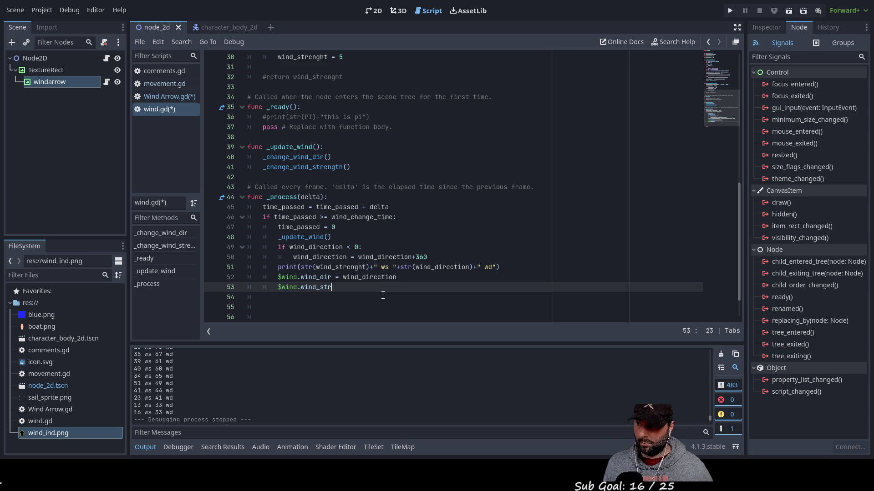
pyautogui.write(' = wind')
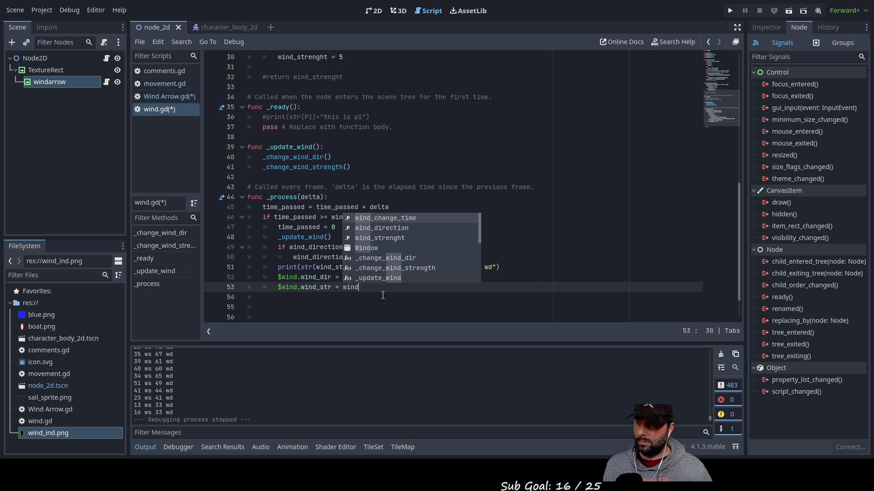
pyautogui.press('Down')
pyautogui.press('Down')
pyautogui.press('Return')
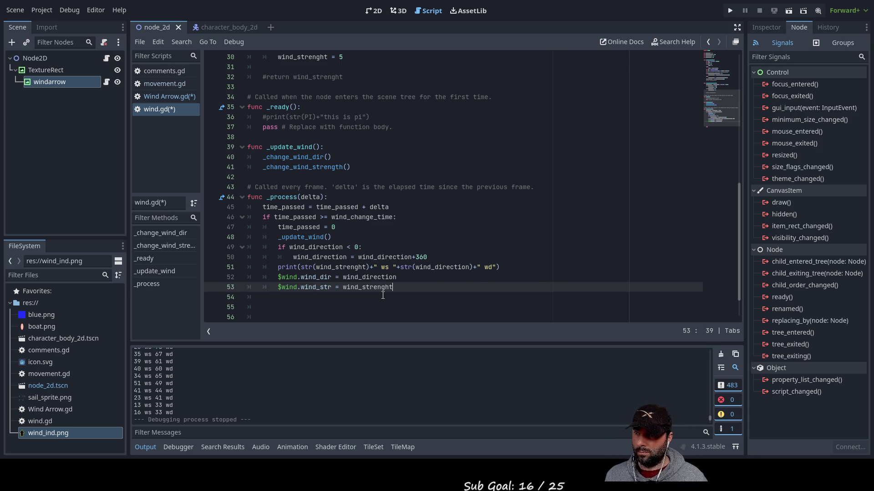
pyautogui.press('Up')
pyautogui.press('Up')
pyautogui.press('Up')
pyautogui.press('Down')
pyautogui.press('Down')
pyautogui.press('Down')
pyautogui.press('Up')
pyautogui.press('Up')
pyautogui.press('Down')
pyautogui.press('Down')
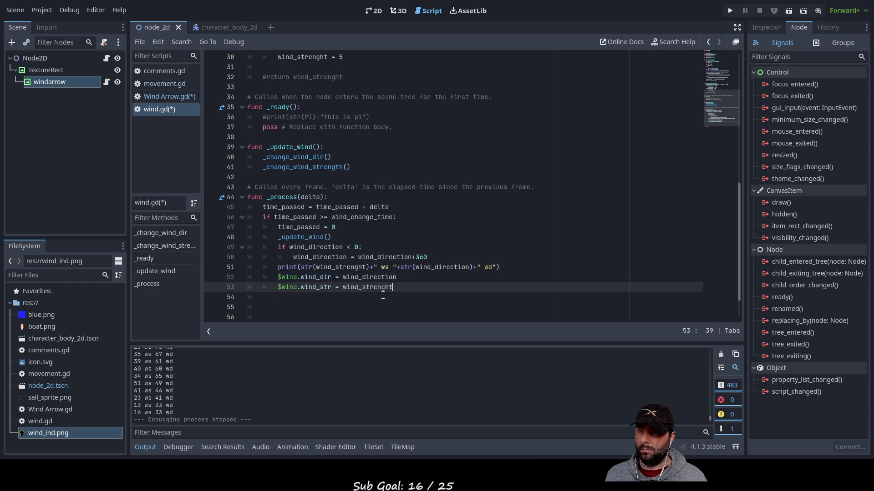
# In windarrow's Inspector, collapse Layout and add a metadata entry named Test.
pyautogui.click(778, 27)
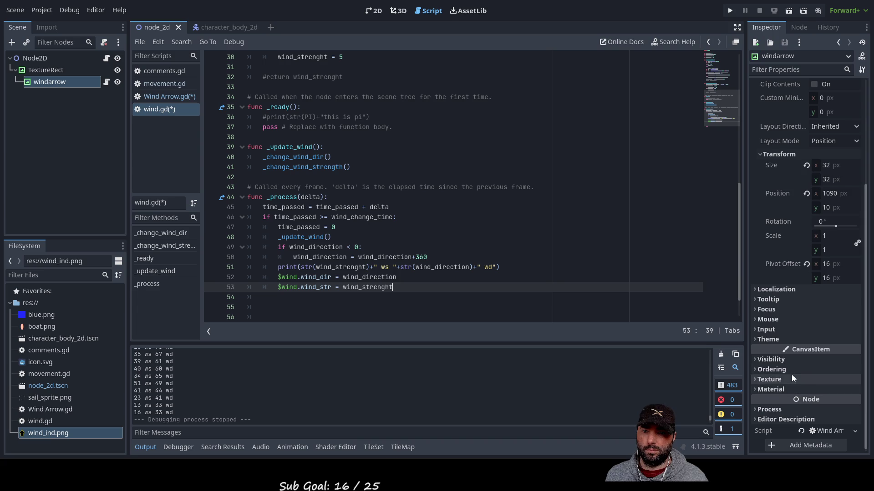
pyautogui.scroll(3, 792, 356)
pyautogui.scroll(2, 791, 356)
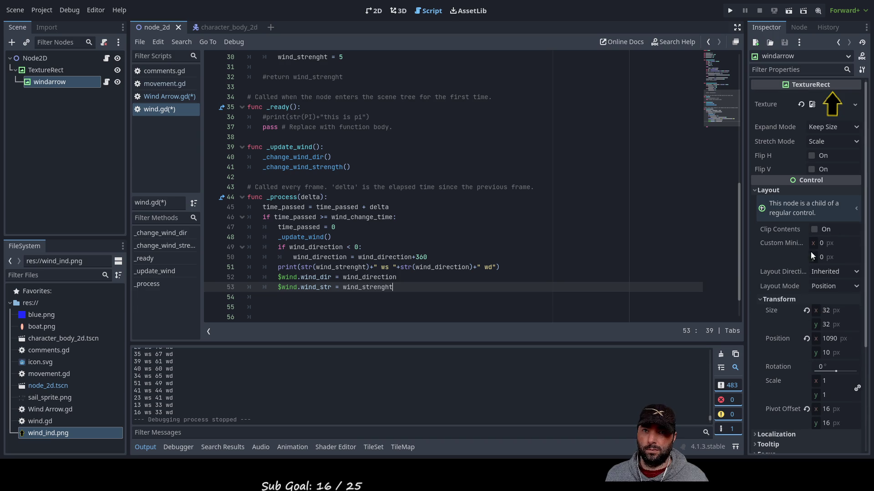
pyautogui.click(763, 187)
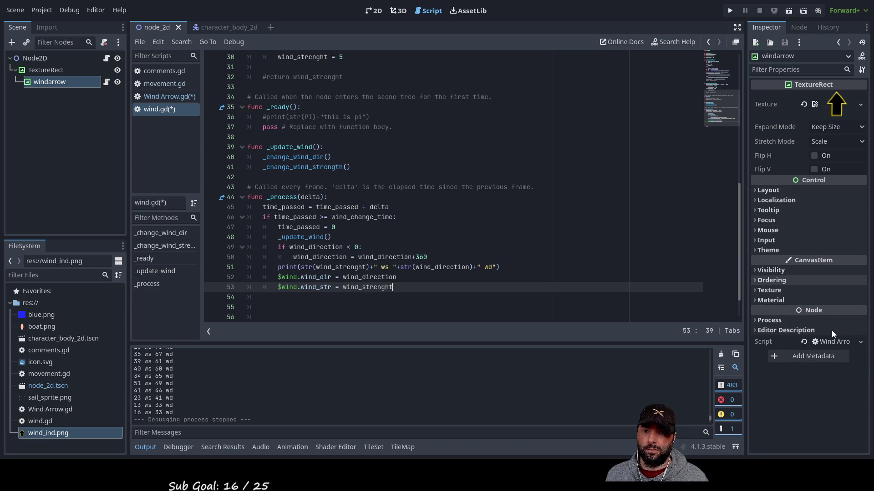
pyautogui.click(794, 356)
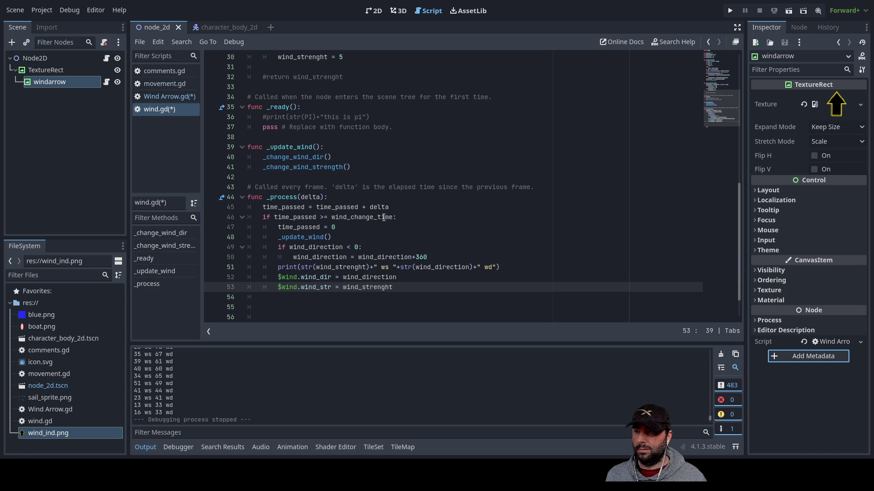
pyautogui.hotkey('ctrl', 'shift', 'z')
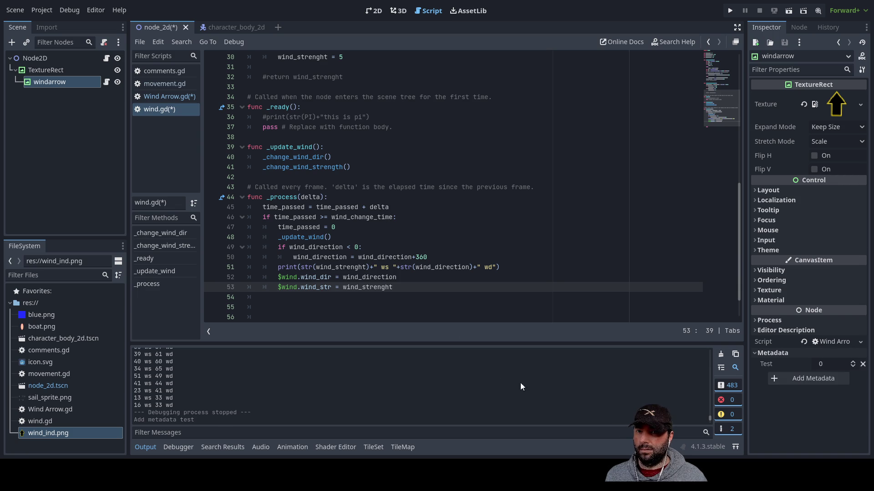
# Delete the Test metadata entry from windarrow in the Inspector.
pyautogui.scroll(10, 345, 221)
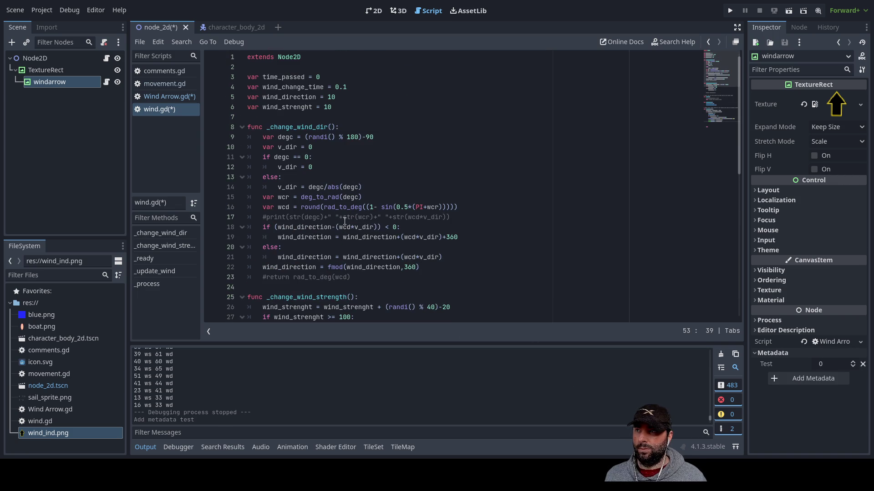
pyautogui.scroll(-10, 368, 204)
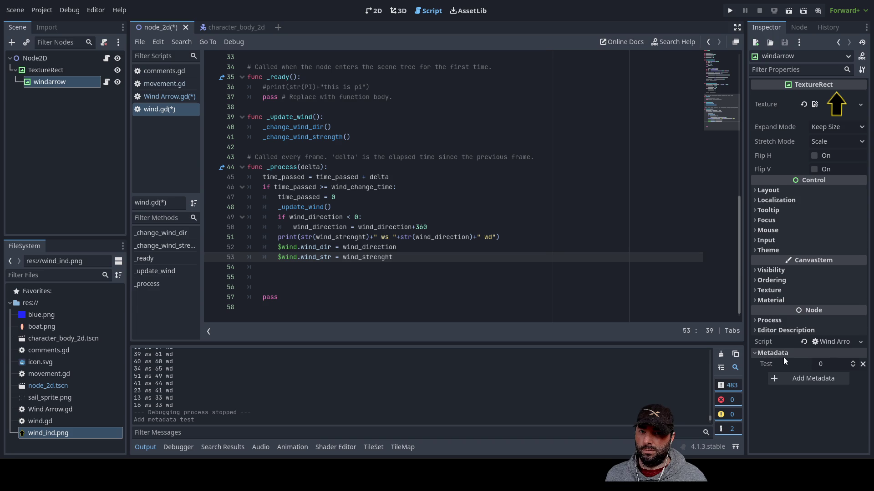
pyautogui.click(863, 365)
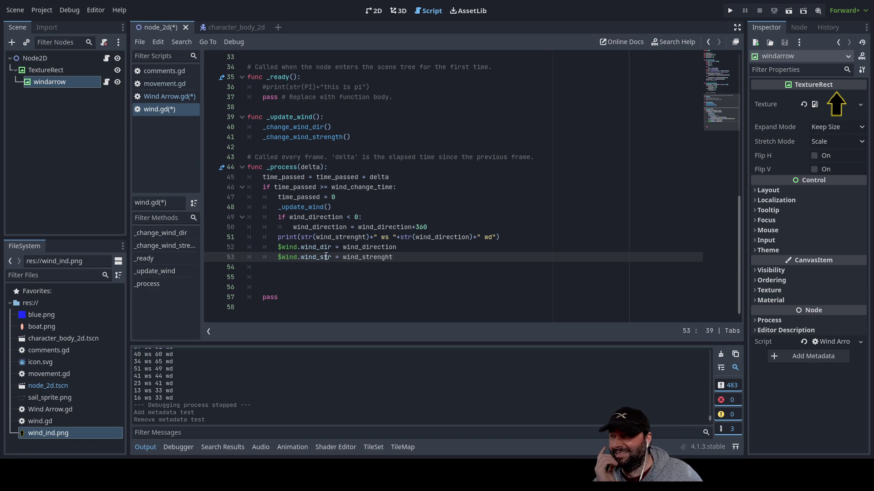
pyautogui.scroll(2, 591, 129)
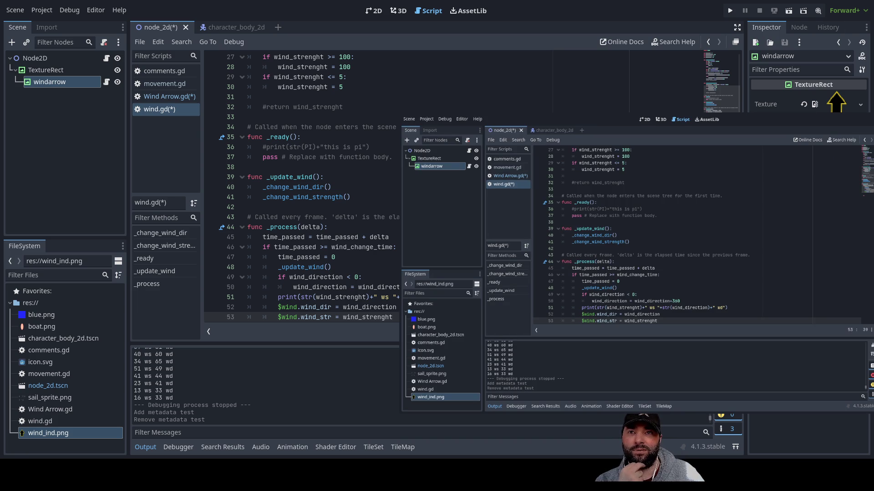
# Comment out the $wind.wind_dir and $wind.wind_str lines 52–53, then rerun the game.
pyautogui.click(788, 10)
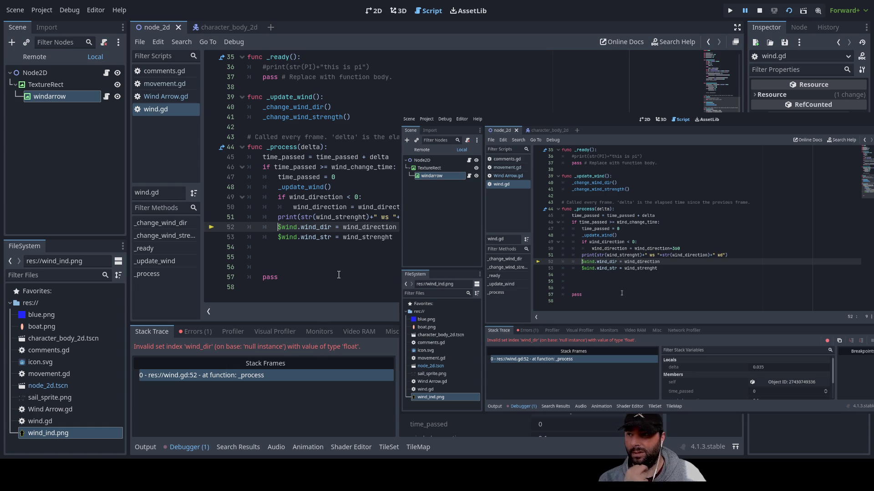
pyautogui.write('#')
pyautogui.press('Down')
pyautogui.press('Left')
pyautogui.write('#')
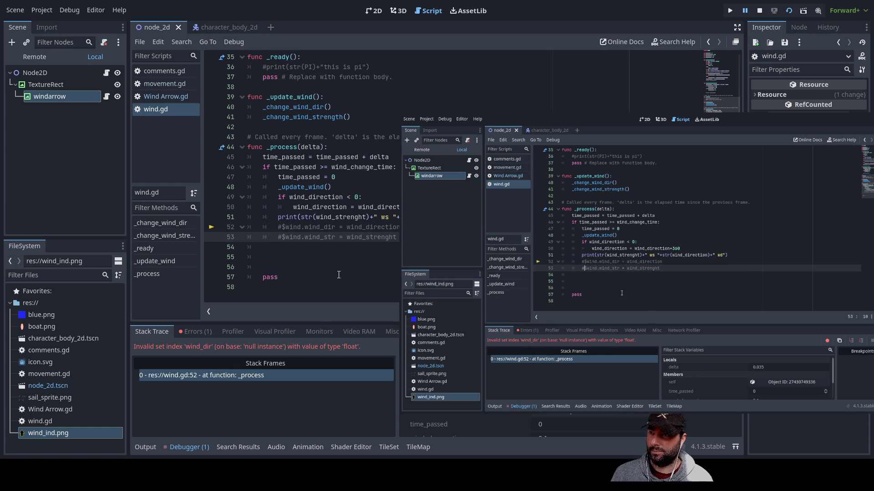
pyautogui.click(789, 12)
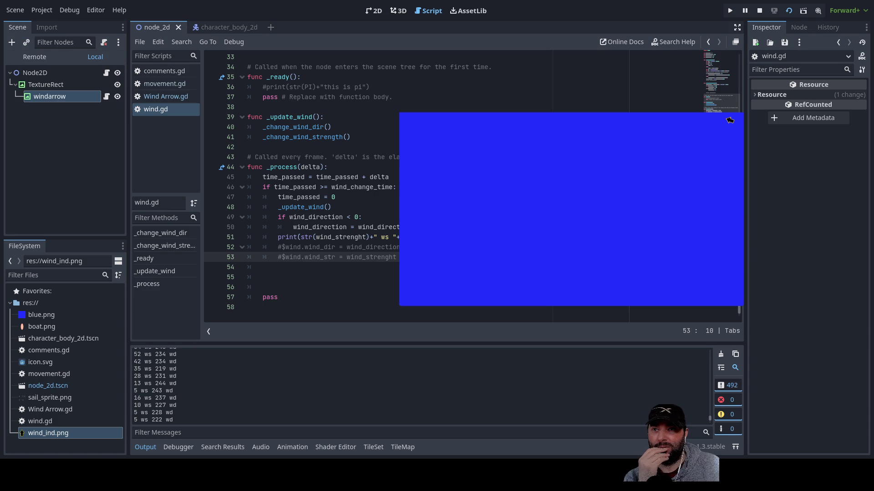
# Stop the game with F8 and uncomment both $wind assignment lines 52–53 with Ctrl+K.
pyautogui.press('F8')
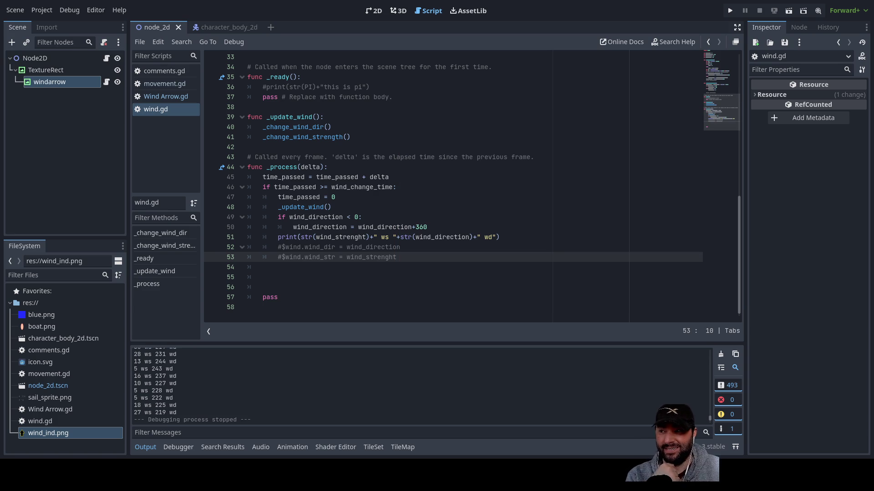
pyautogui.press('Up')
pyautogui.press('Left')
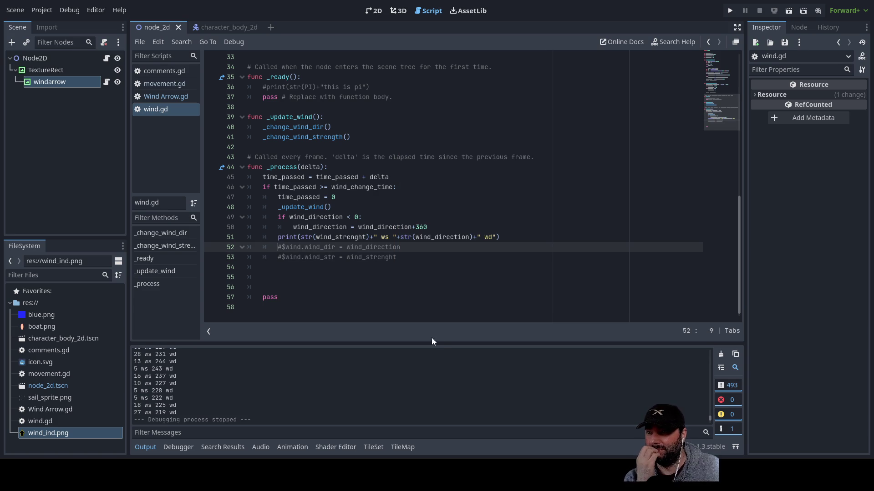
pyautogui.hotkey('ctrl', 'k')
pyautogui.press('Down')
pyautogui.hotkey('ctrl', 'k')
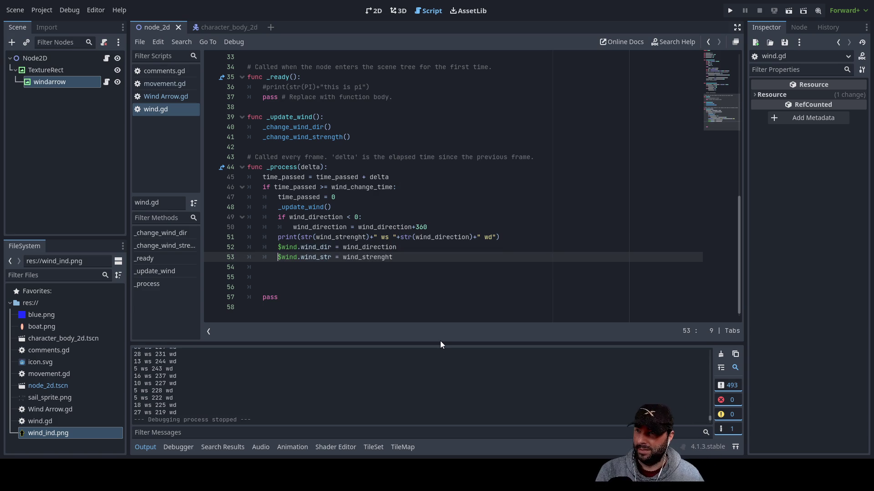
pyautogui.press('Up')
pyautogui.press('Up')
pyautogui.press('Down')
pyautogui.press('Up')
pyautogui.press('Down')
pyautogui.press('Up')
pyautogui.hotkey('ctrl', 'k')
pyautogui.hotkey('ctrl', 'k')
pyautogui.press('Down')
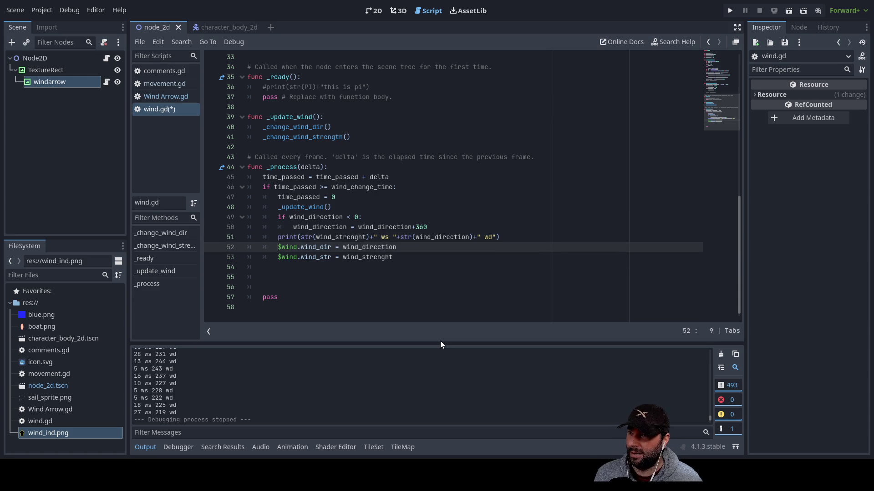
pyautogui.press('Down')
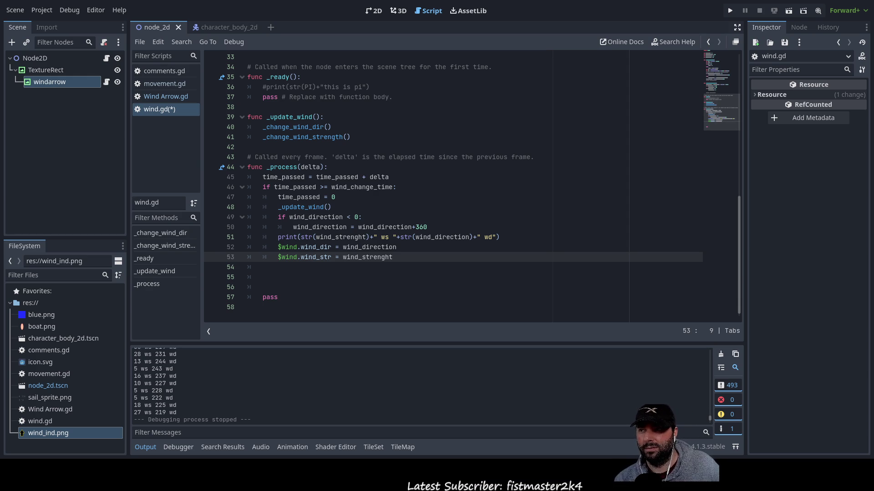
# Change line 52 to assign $windarrow.wind_dir instead of $wind.wind_dir.
pyautogui.doubleClick(287, 247)
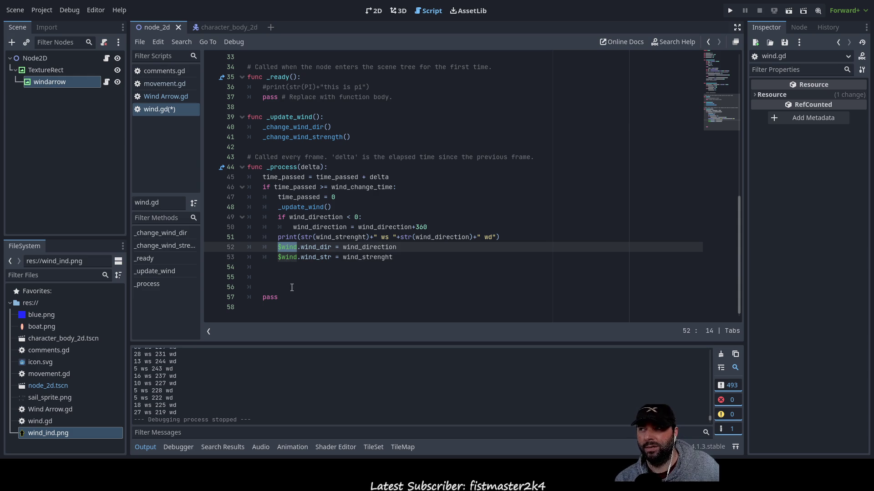
pyautogui.doubleClick(289, 257)
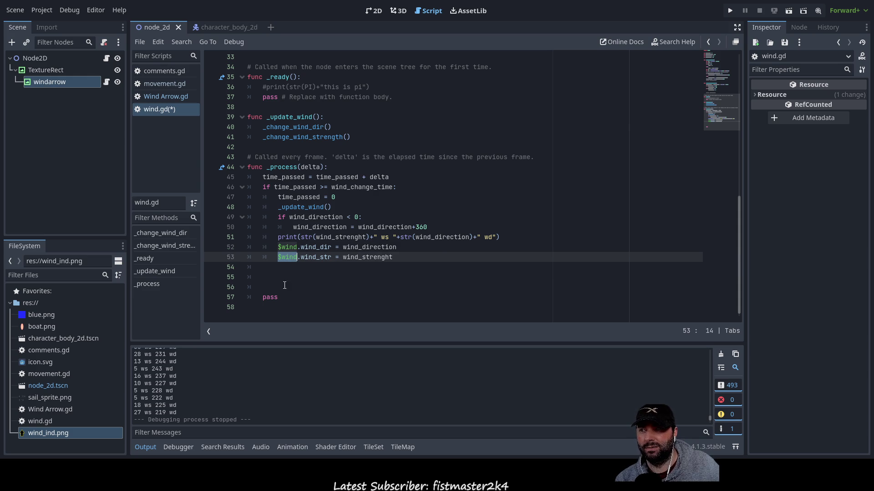
pyautogui.doubleClick(288, 247)
pyautogui.press('Left')
pyautogui.press('Left')
pyautogui.press('Left')
pyautogui.press('Right')
pyautogui.press('Right')
pyautogui.press('Right')
pyautogui.write('arrow')
pyautogui.press('Left')
pyautogui.hotkey('ctrl', 'space')
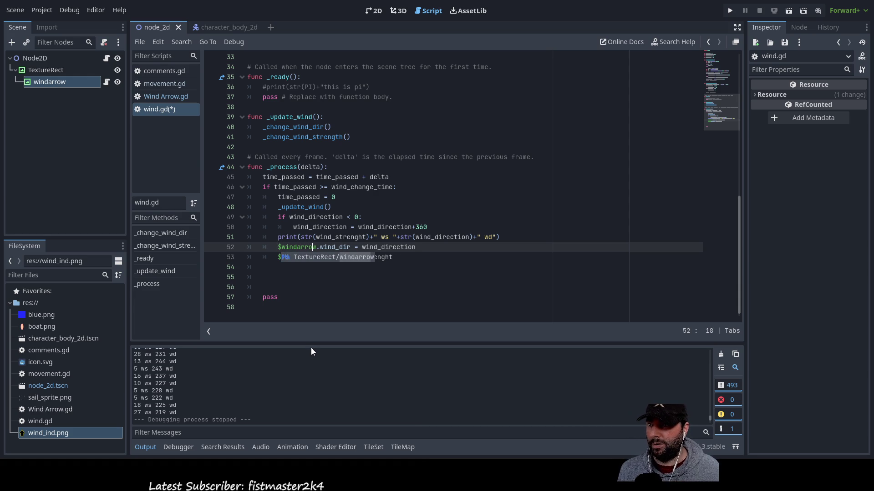
pyautogui.click(303, 277)
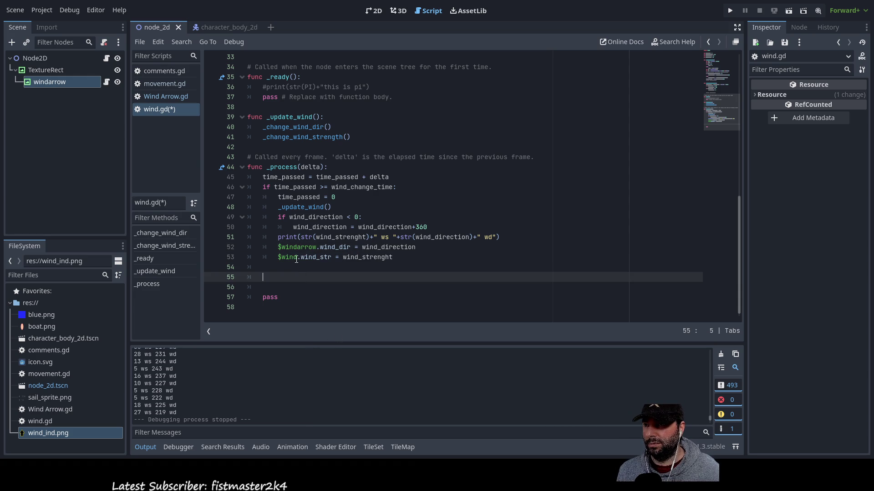
# Change line 53 to $windarrow.wind_str and run the game with F5.
pyautogui.press('Up')
pyautogui.press('Up')
pyautogui.write('arrow')
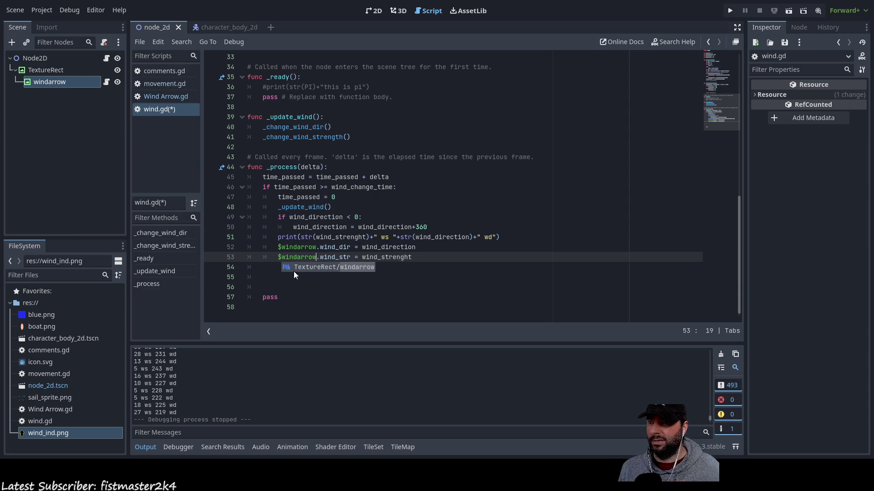
pyautogui.click(353, 287)
pyautogui.click(331, 248)
pyautogui.press('Down')
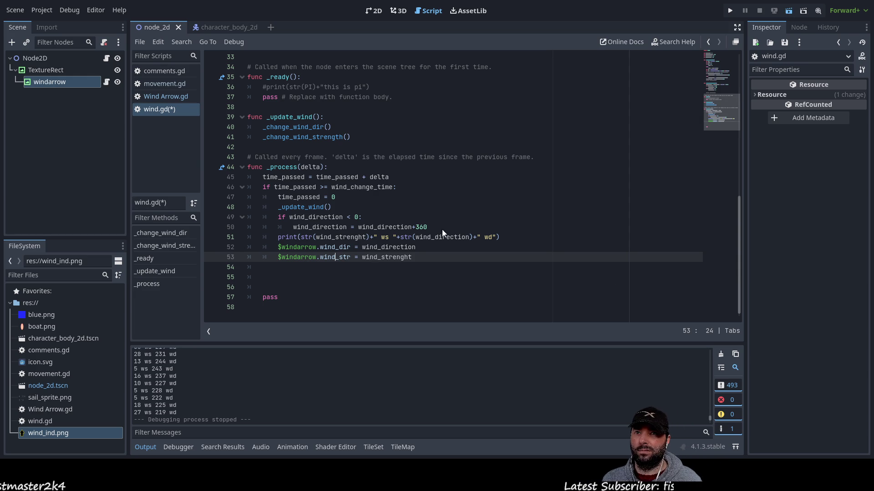
pyautogui.press('F5')
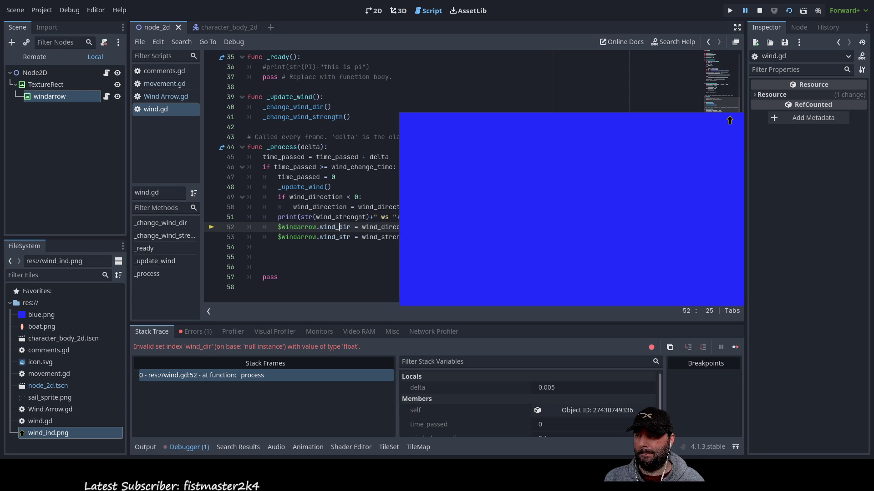
pyautogui.press('Right')
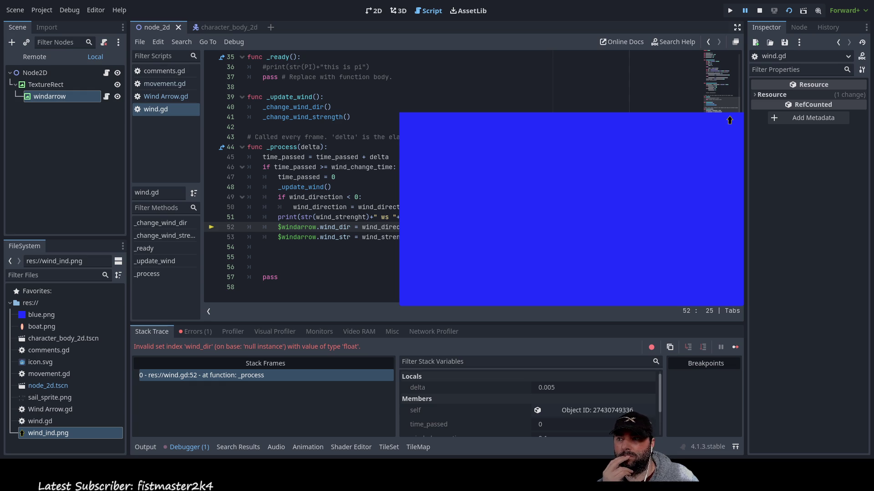
# Insert 'signal wind_direction' as a new line 52, then stop the running game.
pyautogui.press('Home')
pyautogui.press('Return')
pyautogui.press('Up')
pyautogui.write('sig')
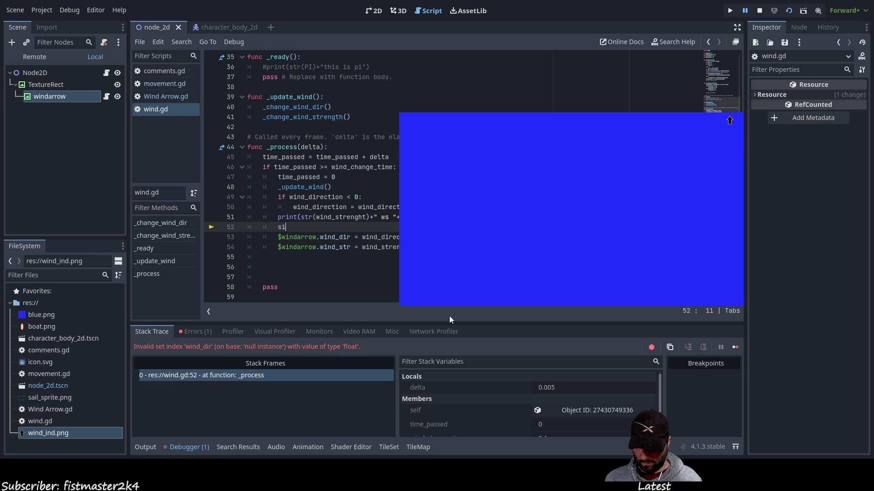
pyautogui.press('Down')
pyautogui.press('Return')
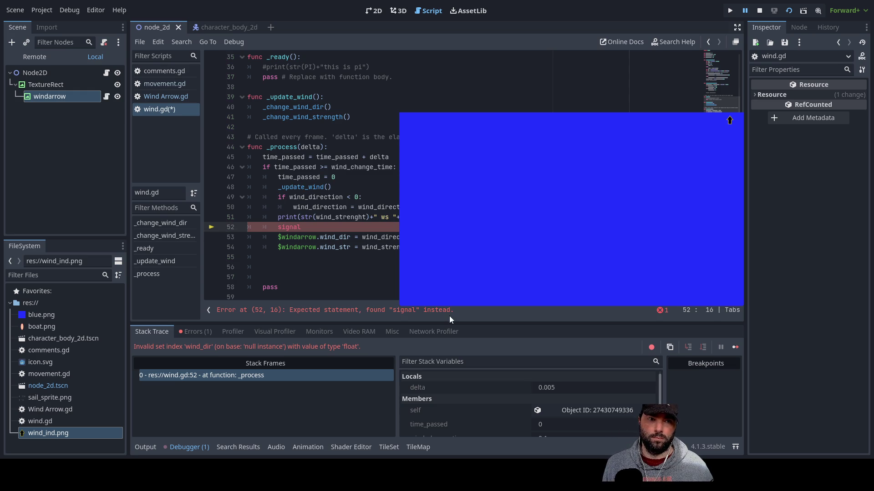
pyautogui.press('Down')
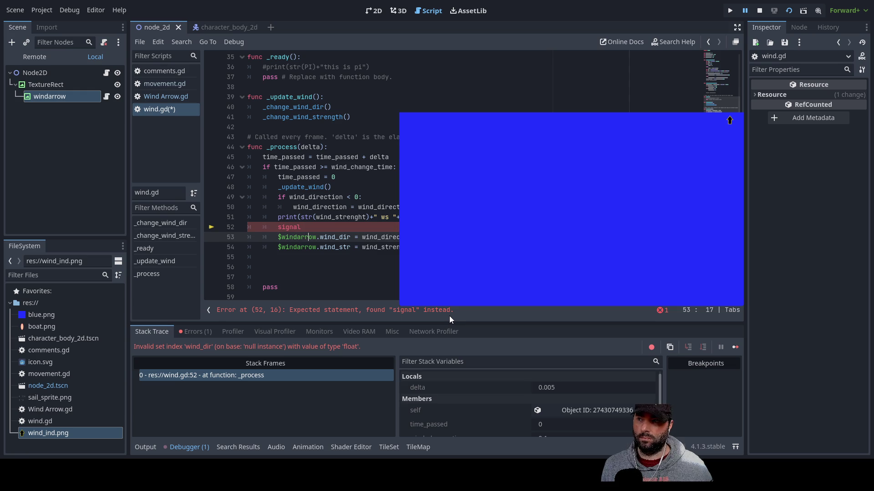
pyautogui.hotkey('shift', 'Right')
pyautogui.hotkey('shift', 'Right')
pyautogui.hotkey('shift', 'Right')
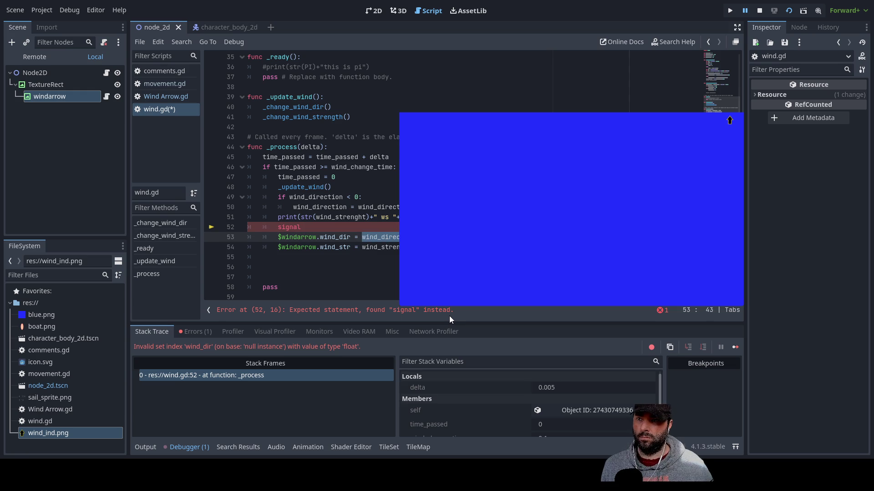
pyautogui.hotkey('ctrl', 'c')
pyautogui.press('Up')
pyautogui.hotkey('ctrl', 'v')
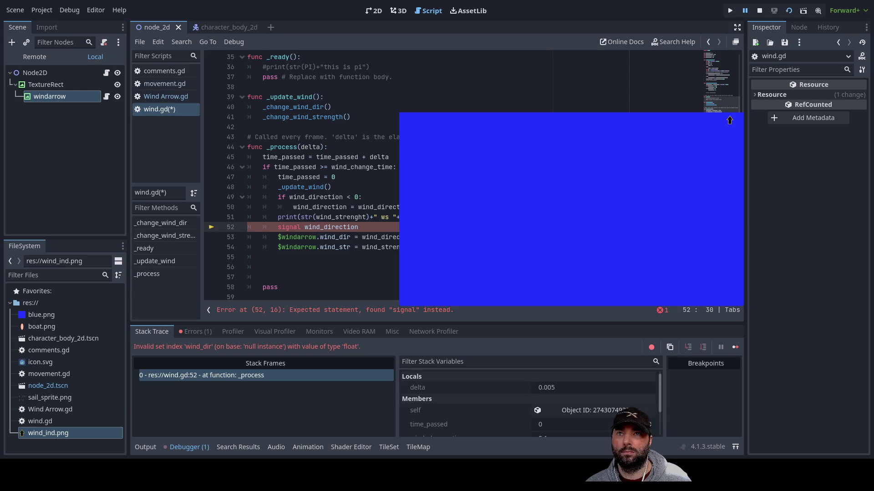
pyautogui.click(760, 11)
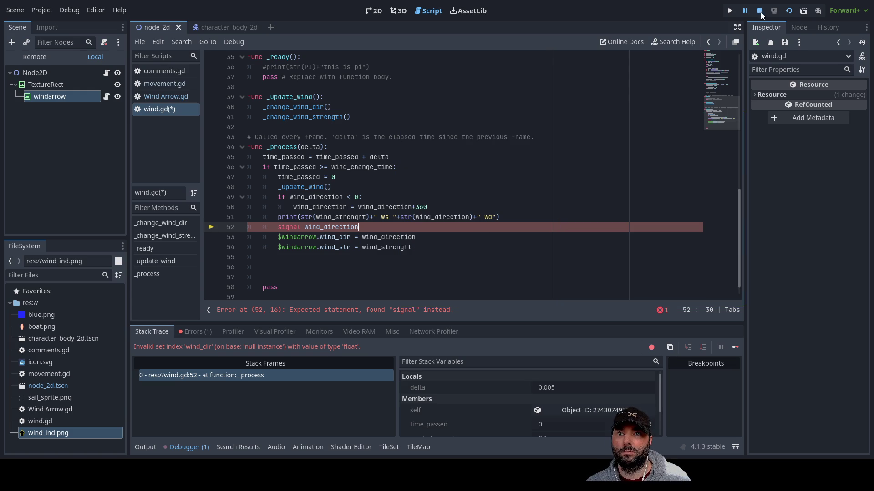
# Move the caret to the empty line 56 in wind.gd.
pyautogui.click(352, 268)
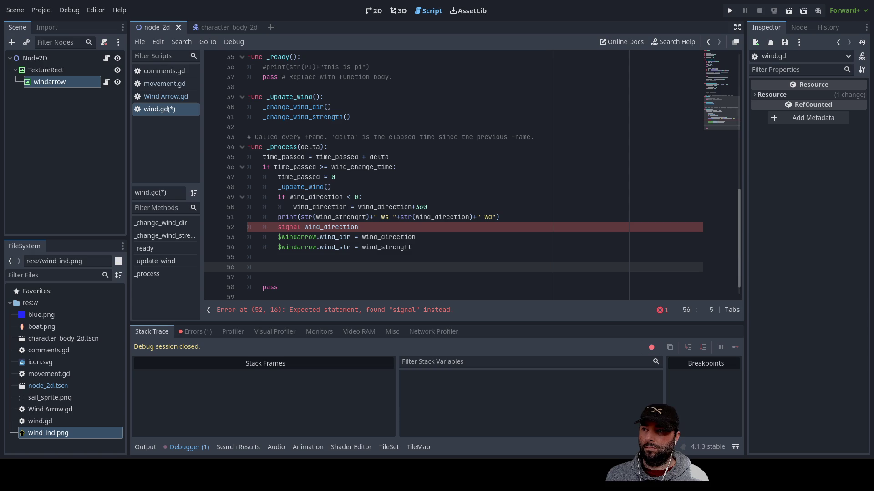
# Comment out the $windarrow wind_dir and wind_str lines, then view the 'Node not found: "windarrow"' error.
pyautogui.click(278, 237)
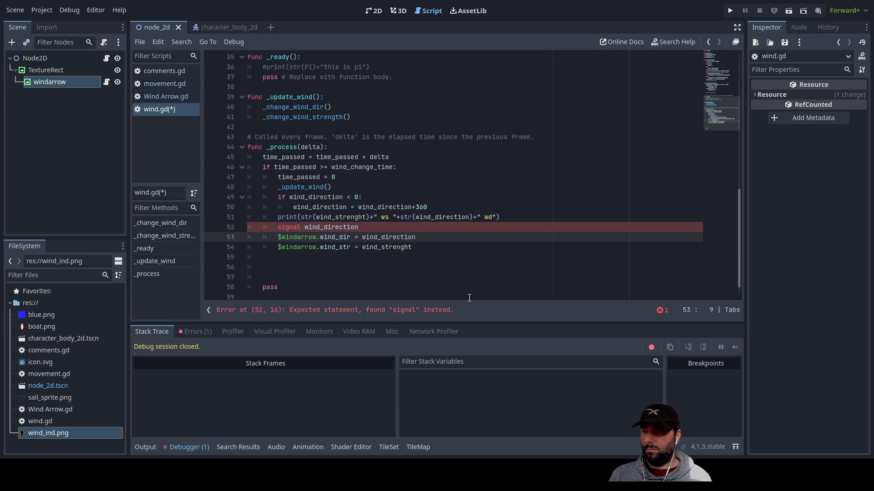
pyautogui.hotkey('ctrl', 'k')
pyautogui.press('Down')
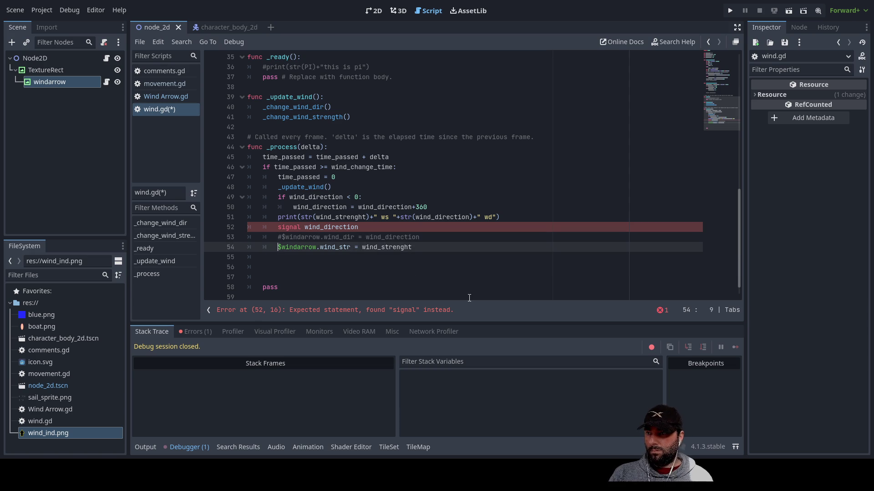
pyautogui.hotkey('ctrl', 'k')
pyautogui.press('Up')
pyautogui.press('Up')
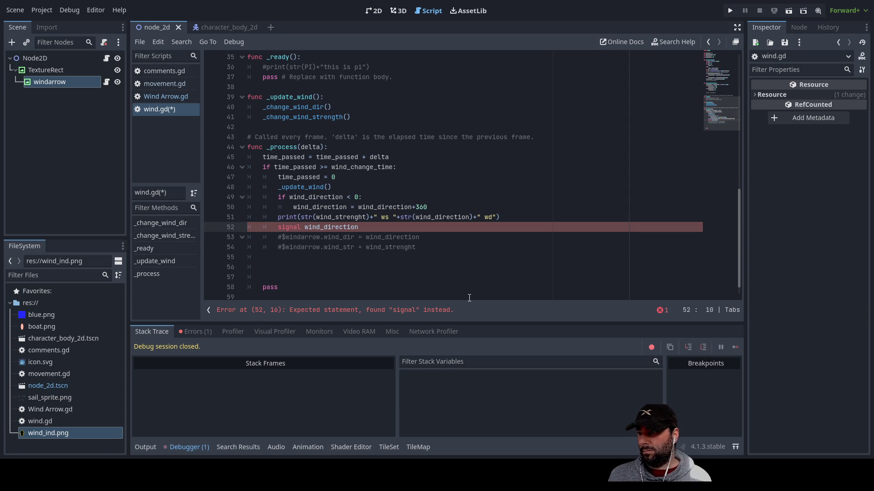
pyautogui.click(201, 332)
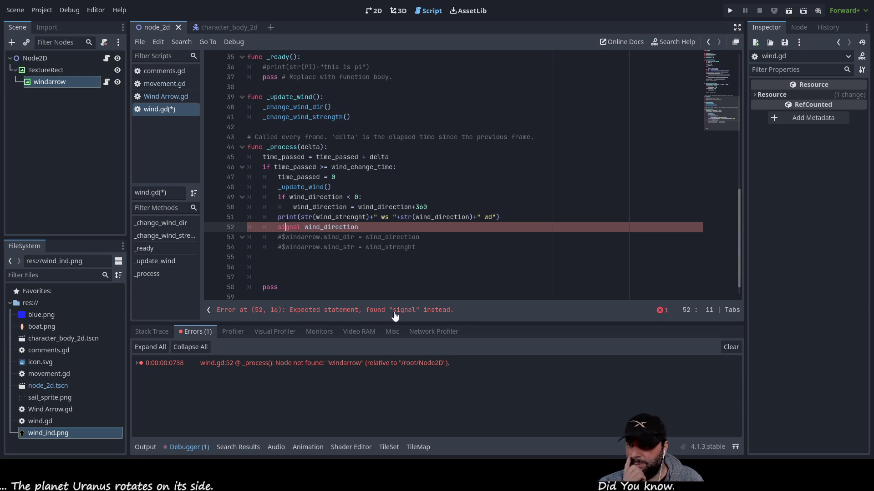
pyautogui.click(279, 229)
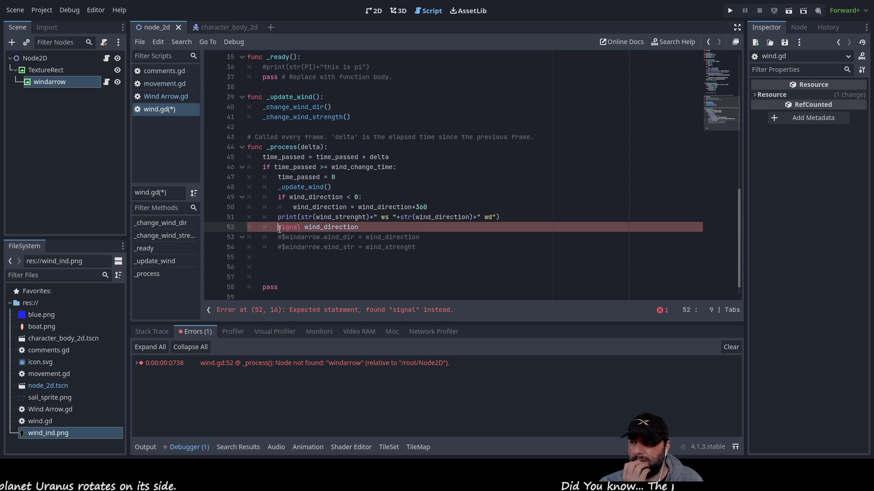
# Turn line 52 into 'emit_signal(wind_direction)' and start a new line.
pyautogui.write('em')
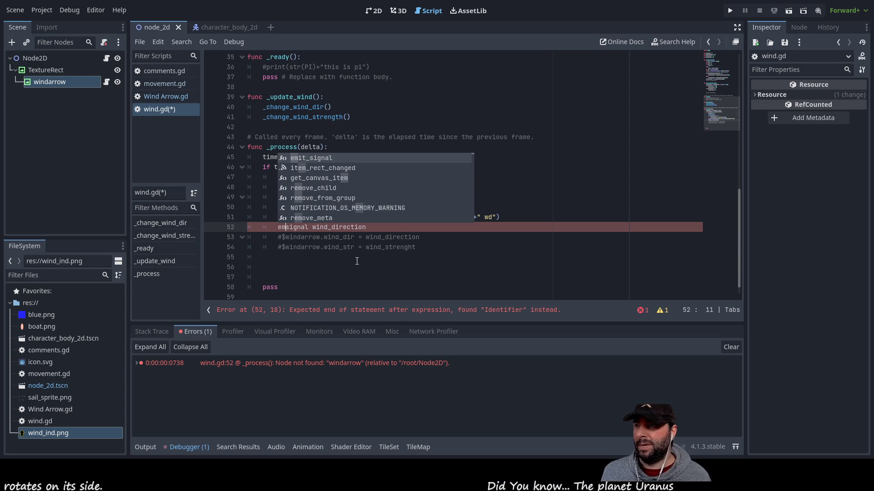
pyautogui.click(320, 158)
pyautogui.press('Delete')
pyautogui.press('Delete')
pyautogui.press('Delete')
pyautogui.press('Delete')
pyautogui.press('Down')
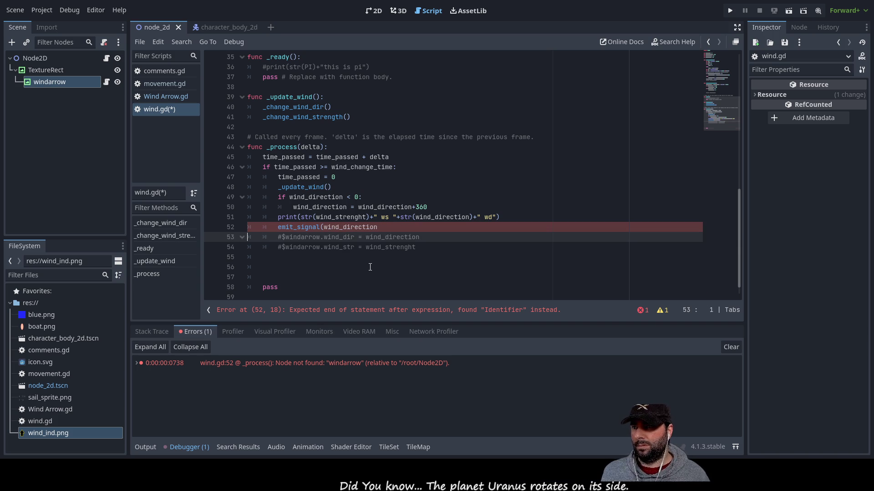
pyautogui.press('Up')
pyautogui.press('Up')
pyautogui.press('Home')
pyautogui.press('Down')
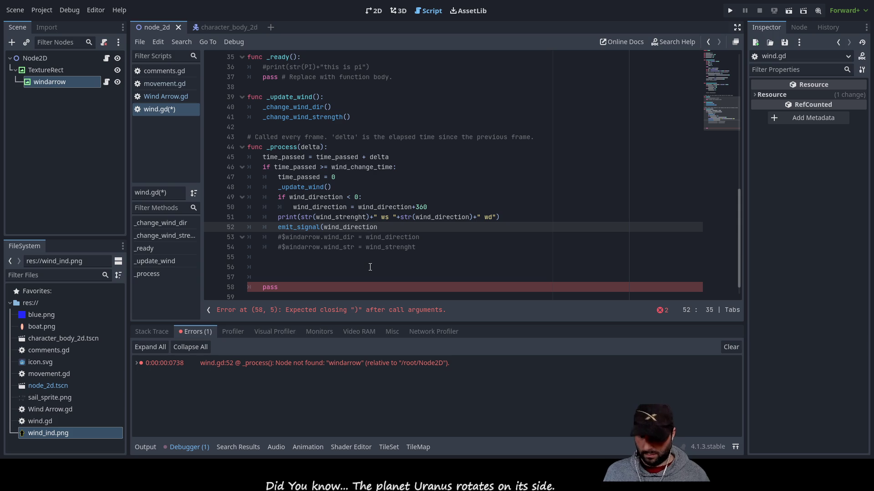
pyautogui.write(')')
pyautogui.press('Return')
# Write 'emit_signal(wind_strenght)' on line 53 using autocomplete.
pyautogui.write('e')
pyautogui.press('Down')
pyautogui.press('Return')
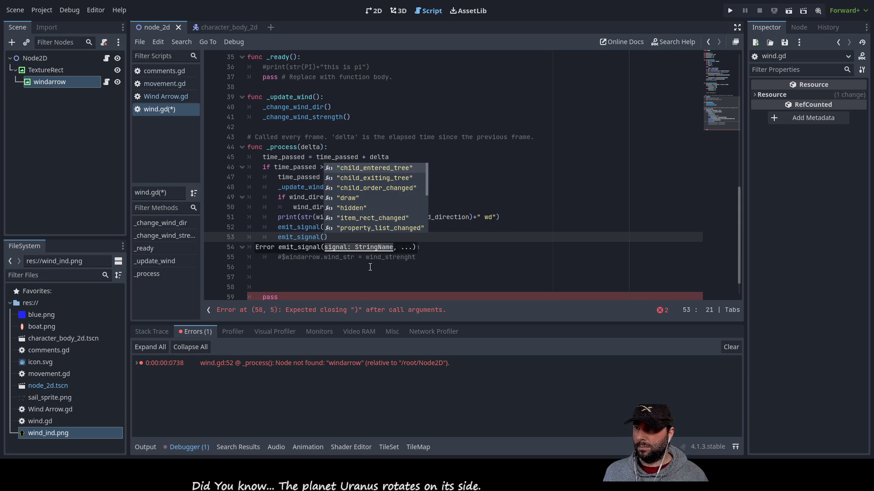
pyautogui.press('Escape')
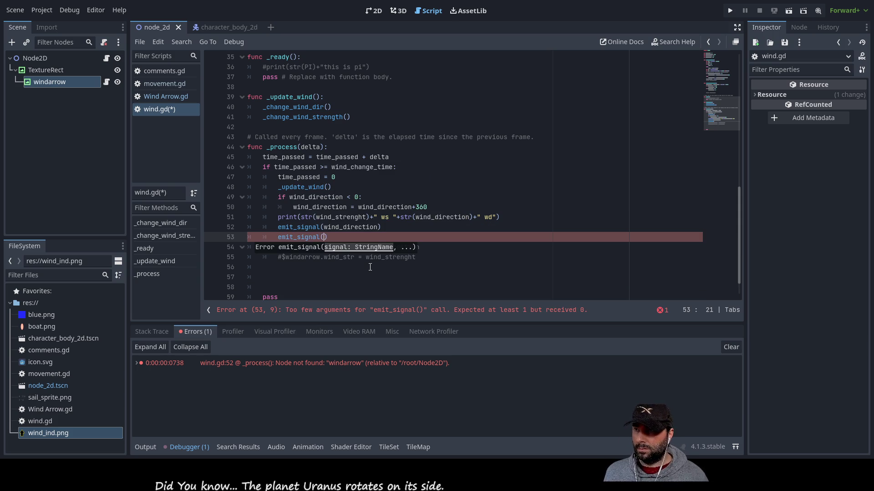
pyautogui.write('wind')
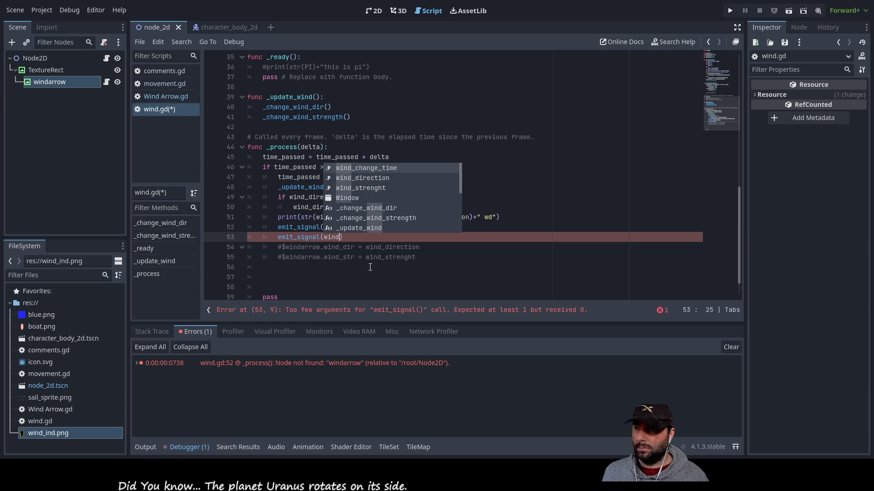
pyautogui.press('Down')
pyautogui.press('Down')
pyautogui.press('Return')
pyautogui.press('Right')
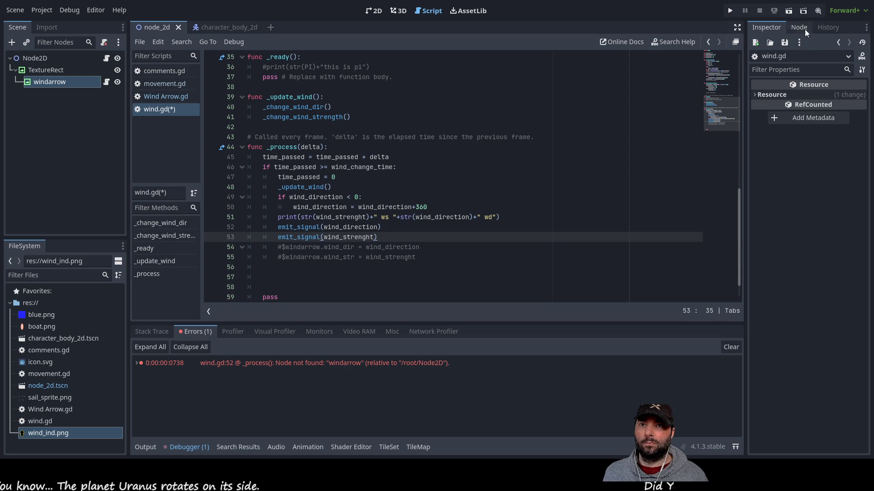
# Run the current scene; it halts at wind.gd line 52 with a float-to-StringName error.
pyautogui.click(789, 11)
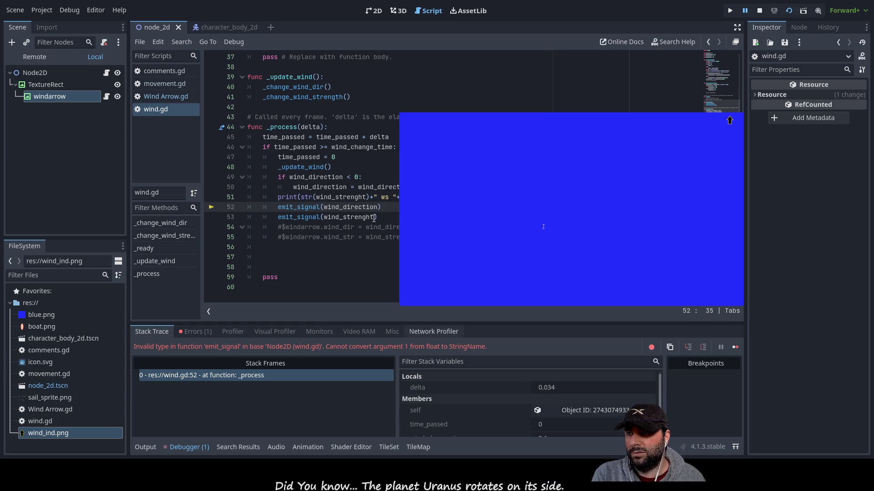
# Insert str( before wind_direction on line 52 and before wind_strenght on line 53.
pyautogui.doubleClick(338, 207)
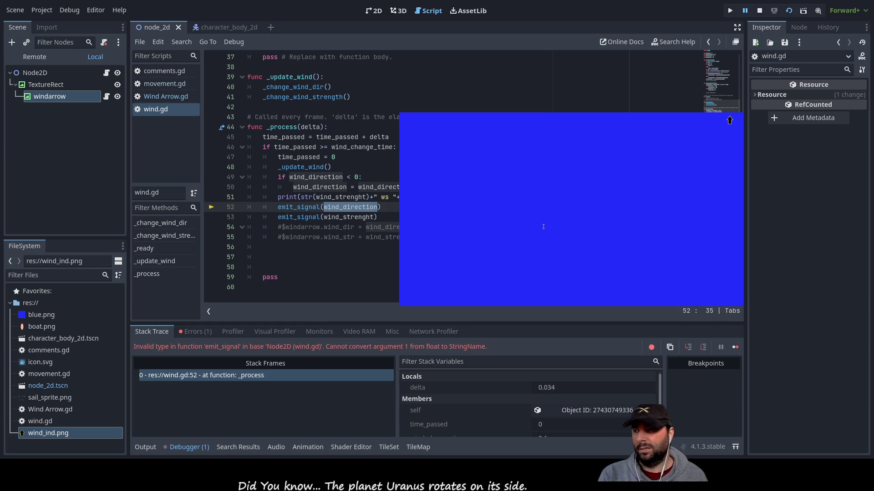
pyautogui.press('Left')
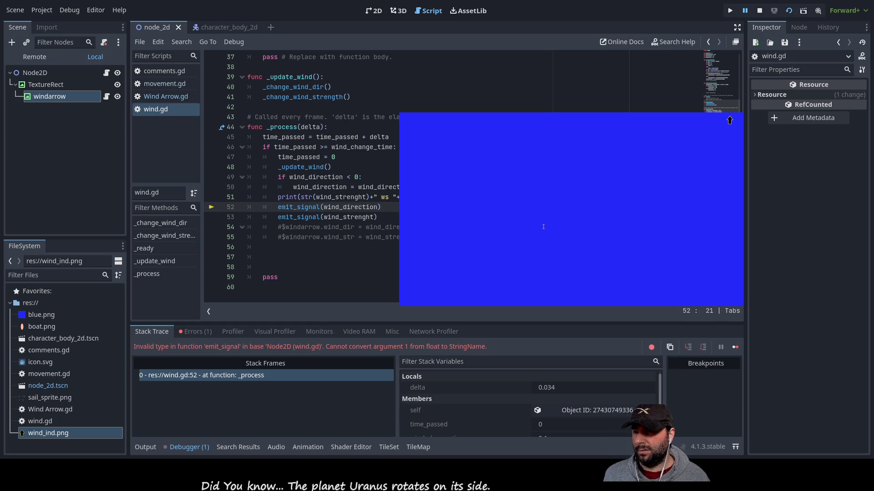
pyautogui.write('str')
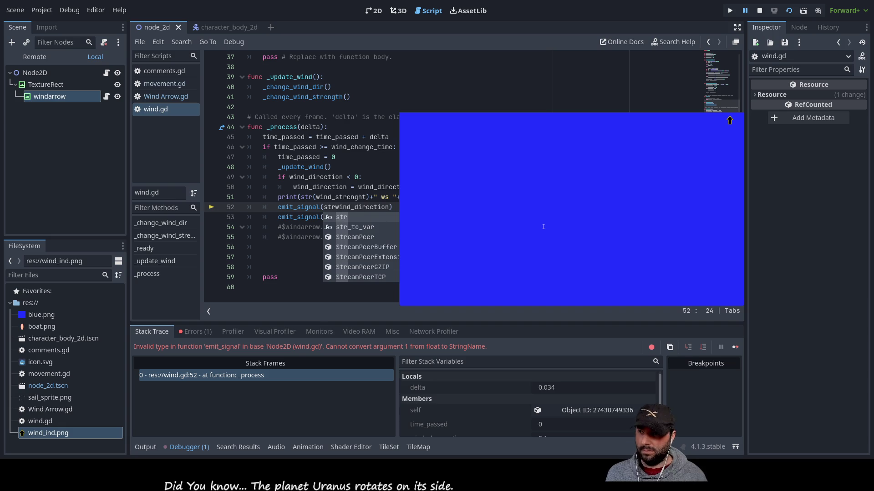
pyautogui.write('(')
pyautogui.press('Right')
pyautogui.press('Right')
pyautogui.press('Right')
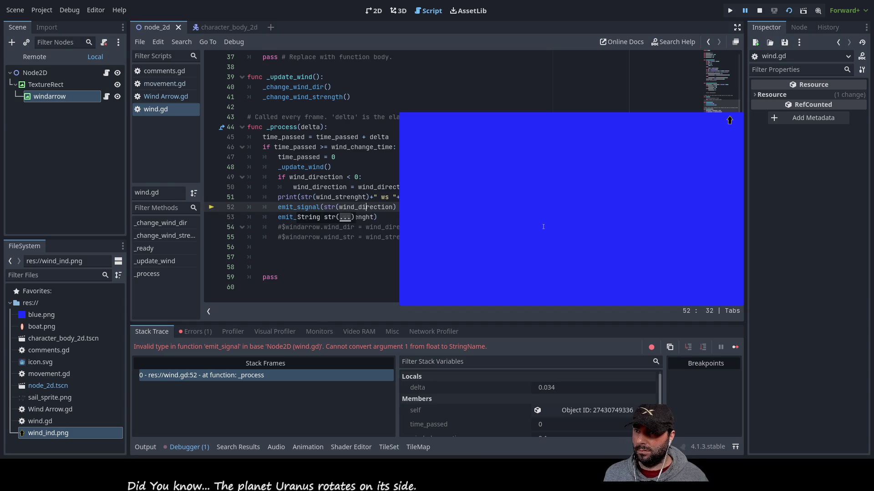
pyautogui.press('Right')
pyautogui.press('Down')
pyautogui.press('Left')
pyautogui.press('Left')
pyautogui.press('Left')
pyautogui.press('Left')
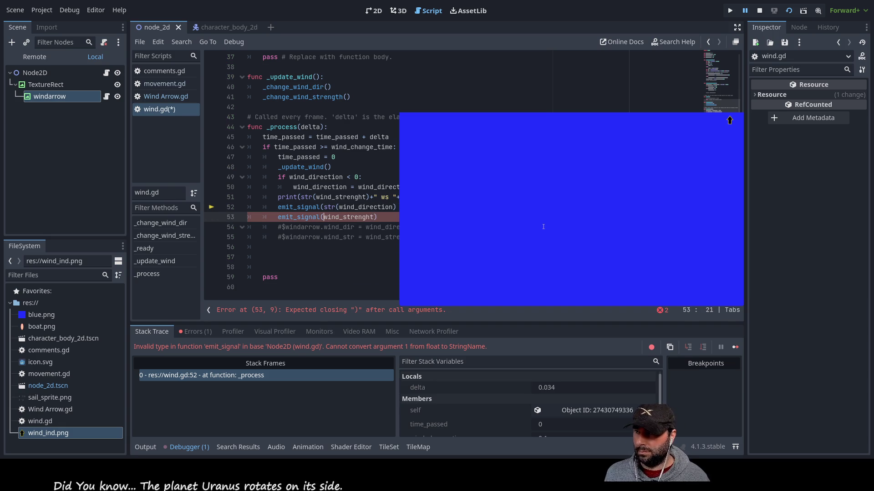
pyautogui.write('str(')
pyautogui.press('Right')
pyautogui.press('Right')
pyautogui.press('Right')
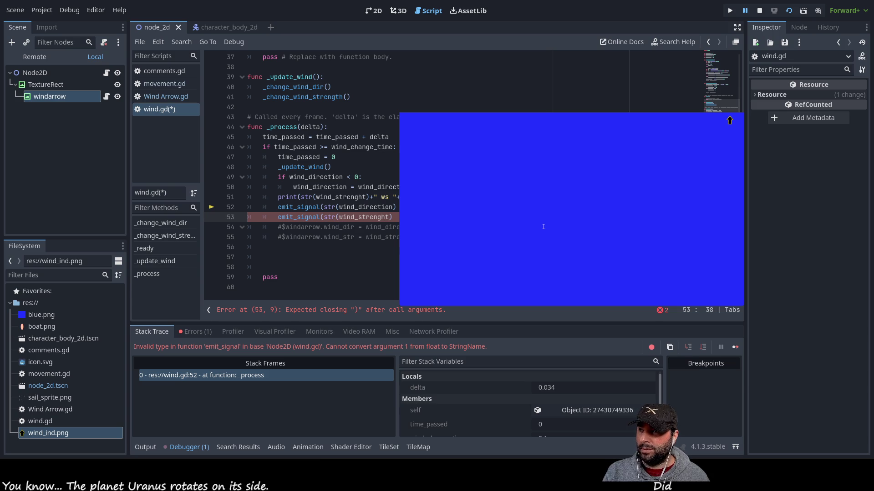
# Start a new line 54 below line 53, type 'it', browse the autocomplete, then dismiss it.
pyautogui.press('Down')
pyautogui.press('Up')
pyautogui.press('Home')
pyautogui.press('Right')
pyautogui.press('Right')
pyautogui.press('Right')
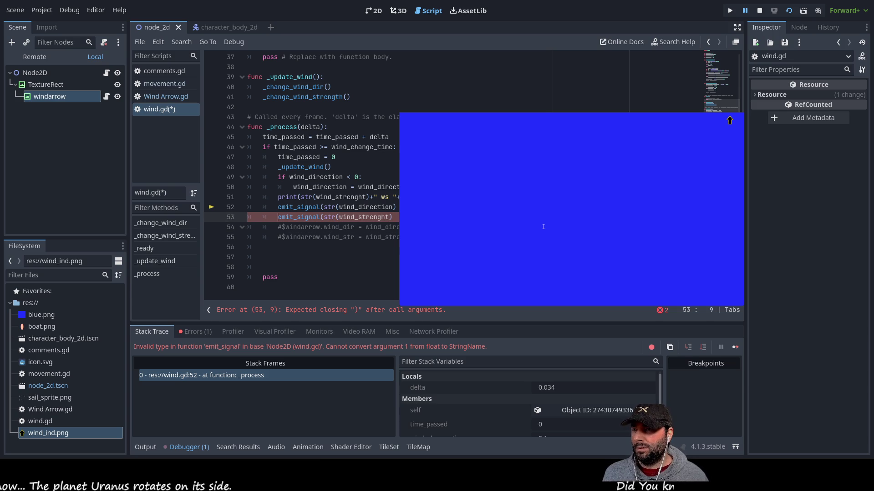
pyautogui.press('Down')
pyautogui.press('Up')
pyautogui.press('End')
pyautogui.press('Return')
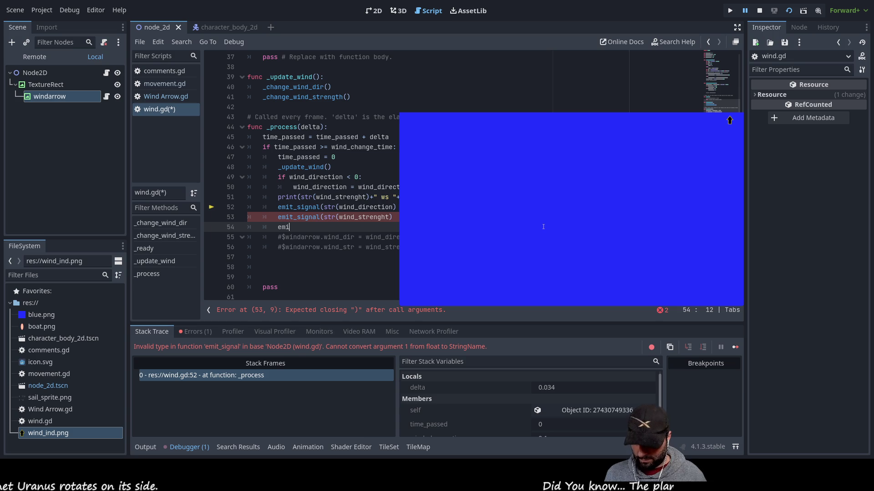
pyautogui.write('it')
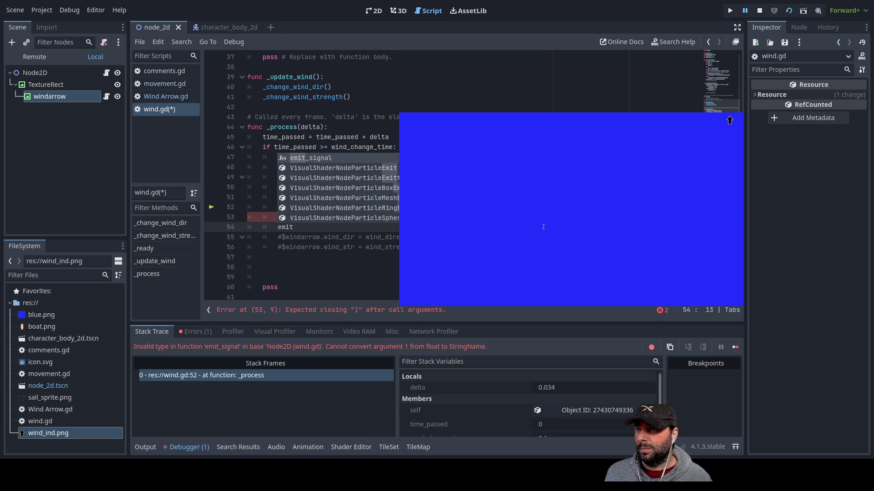
pyautogui.press('Down')
pyautogui.press('Down')
pyautogui.press('Down')
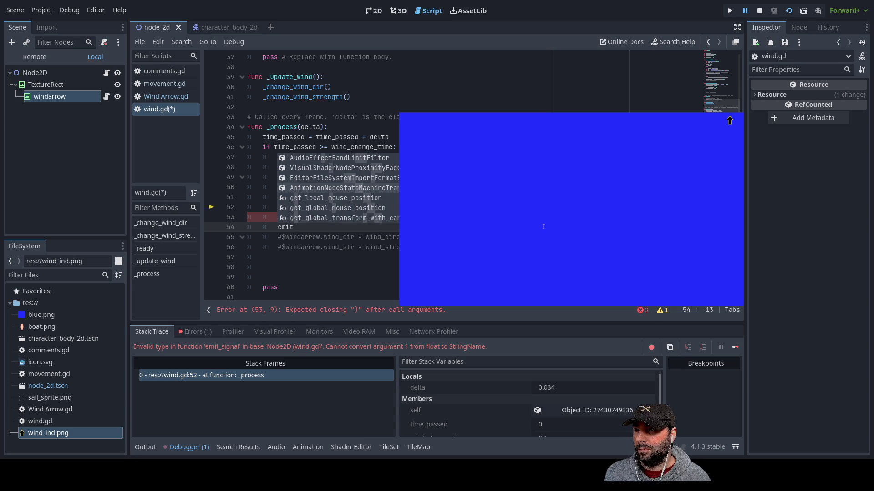
pyautogui.press('Down')
pyautogui.press('Down')
pyautogui.press('Down')
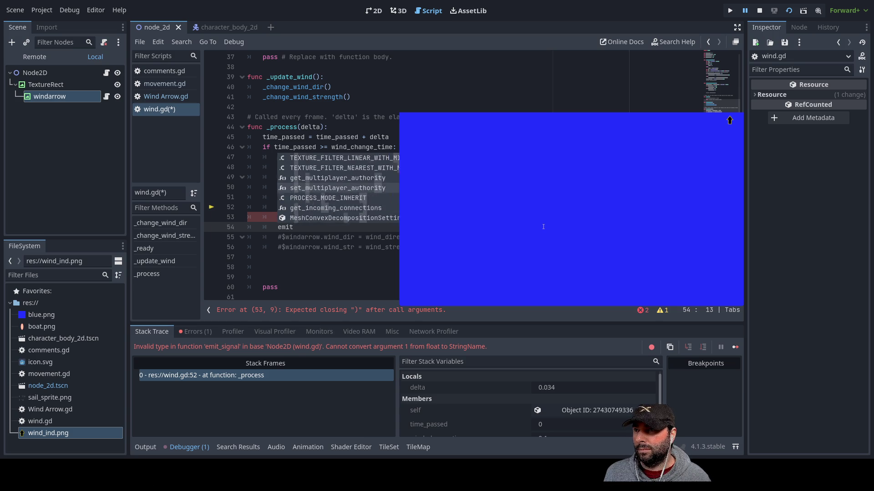
pyautogui.press('Down')
pyautogui.press('Down')
pyautogui.press('Down')
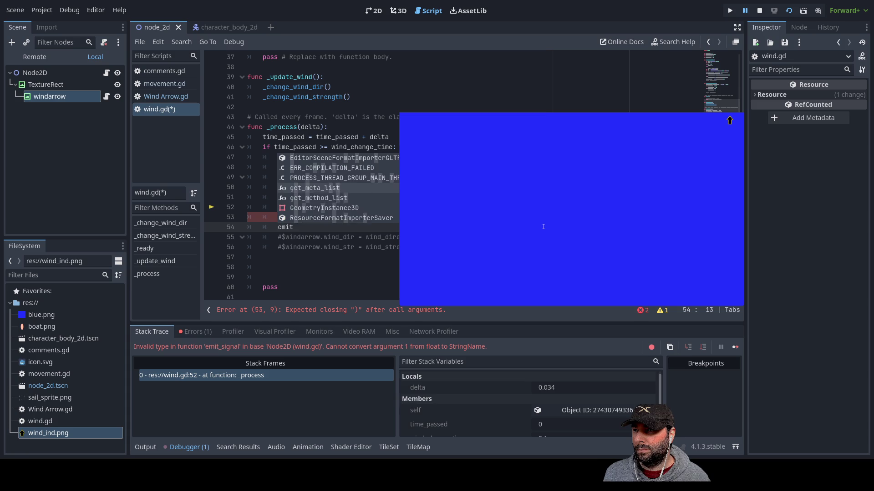
pyautogui.press('Escape')
# Delete the unfinished line 54 and stop the running game.
pyautogui.press('Down')
pyautogui.press('Down')
pyautogui.press('Down')
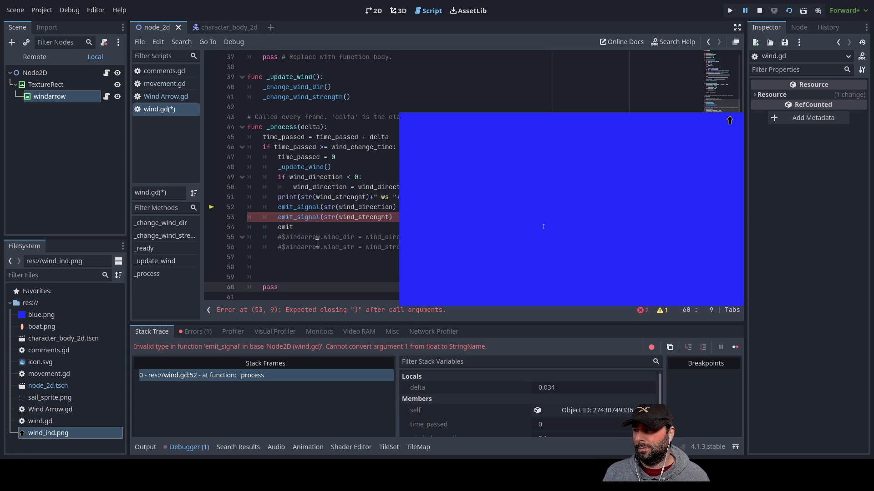
pyautogui.click(293, 227)
pyautogui.press('BackSpace')
pyautogui.press('BackSpace')
pyautogui.press('BackSpace')
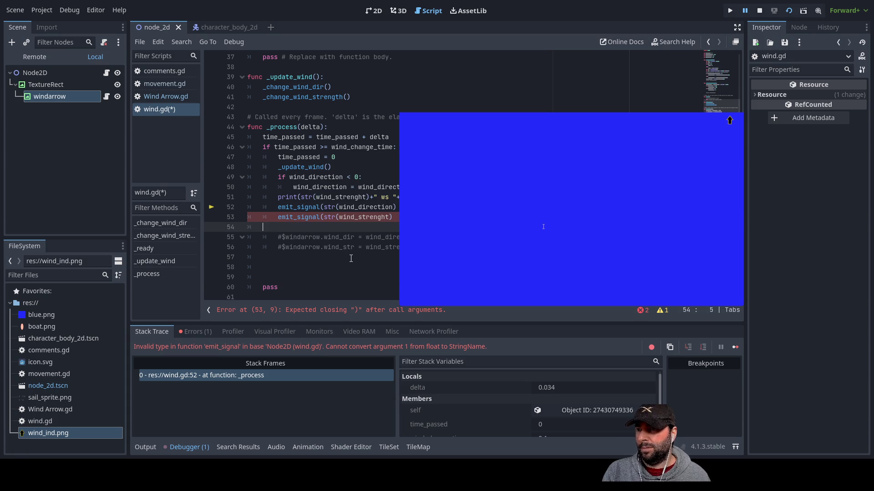
pyautogui.press('BackSpace')
pyautogui.press('BackSpace')
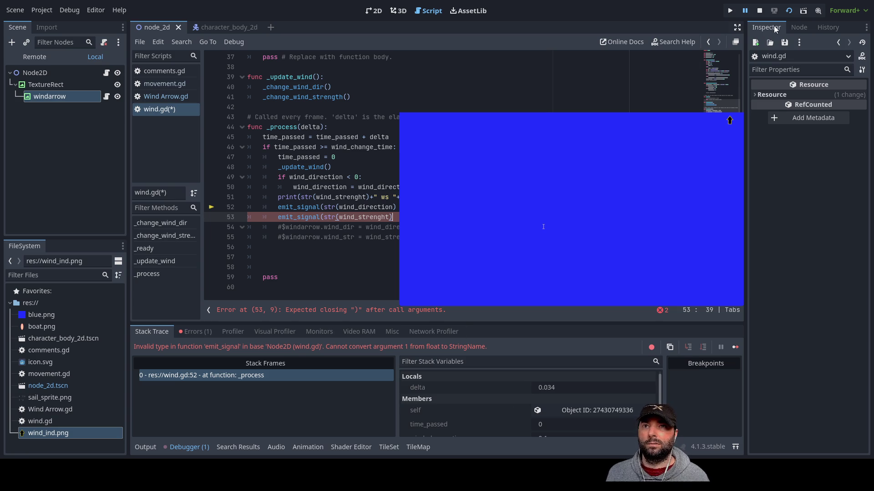
pyautogui.click(759, 11)
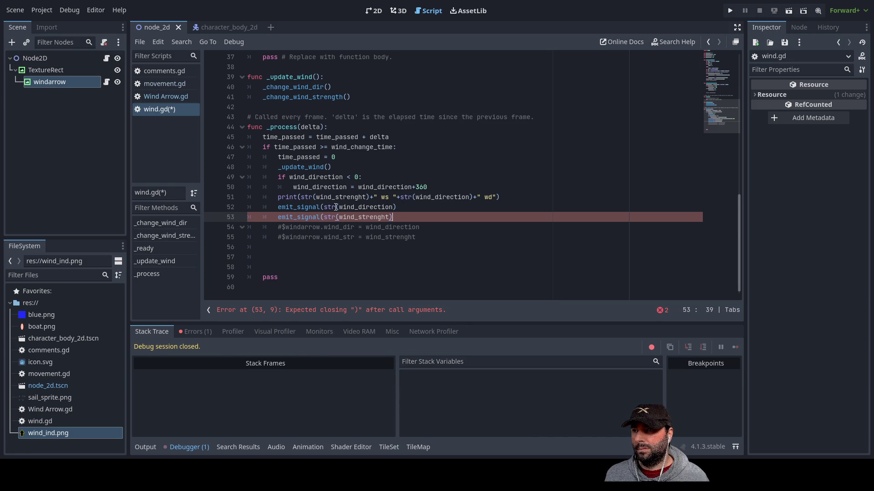
# Remove the str( conversions and make line 52 emit "wind_dir" with wind_direction.
pyautogui.click(336, 207)
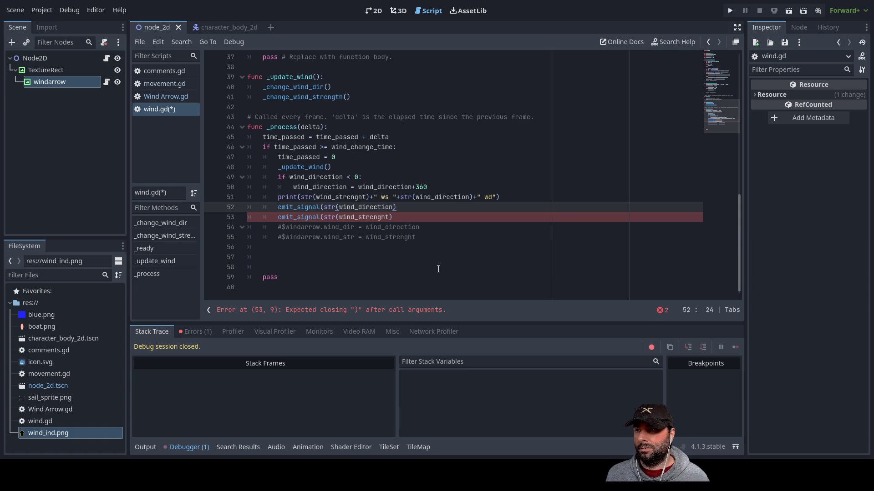
pyautogui.press('BackSpace')
pyautogui.press('BackSpace')
pyautogui.press('BackSpace')
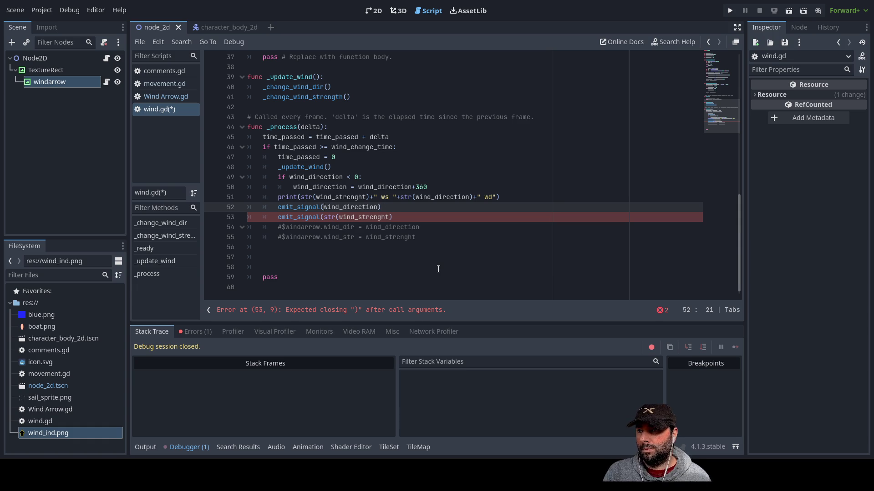
pyautogui.press('Down')
pyautogui.press('Delete')
pyautogui.press('Delete')
pyautogui.press('Delete')
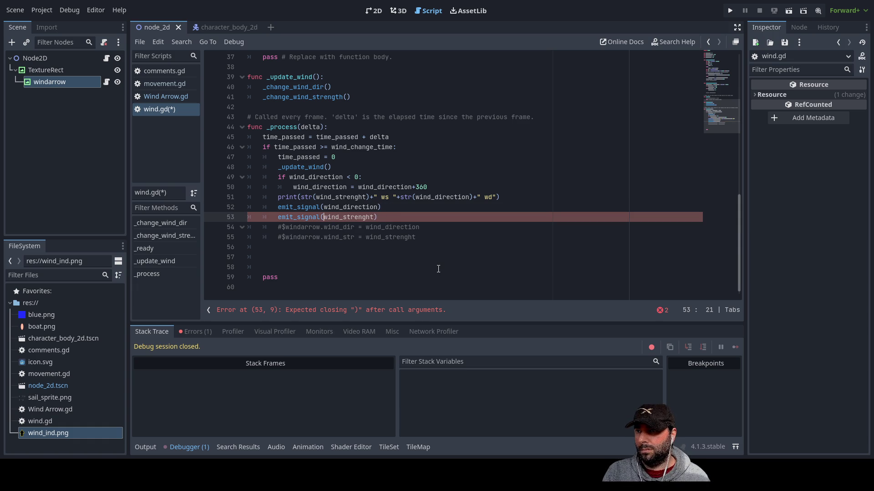
pyautogui.press('Up')
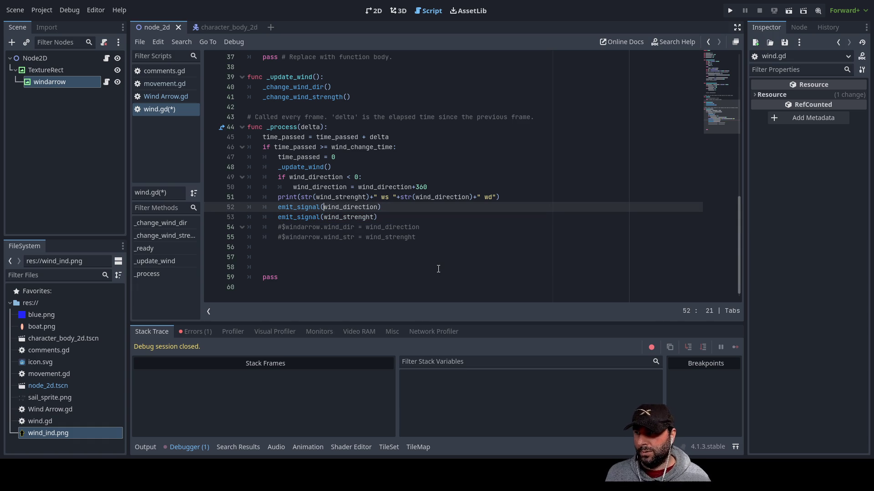
pyautogui.write('wind')
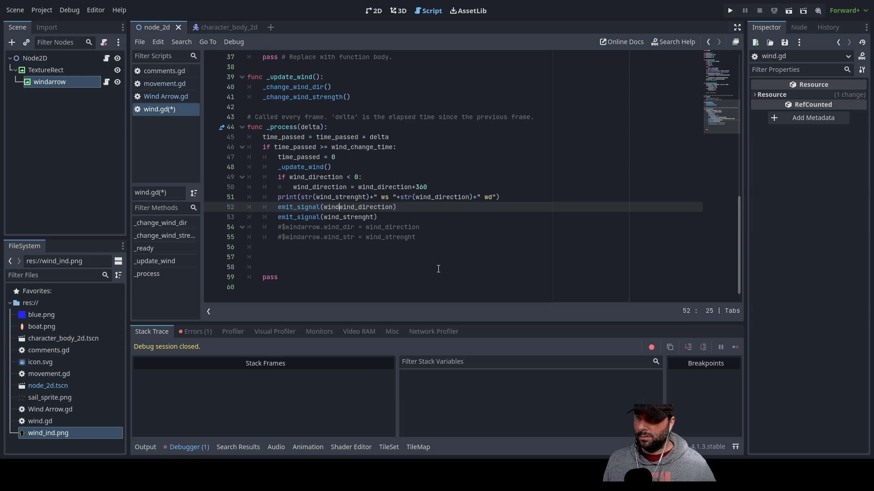
pyautogui.write('_dir')
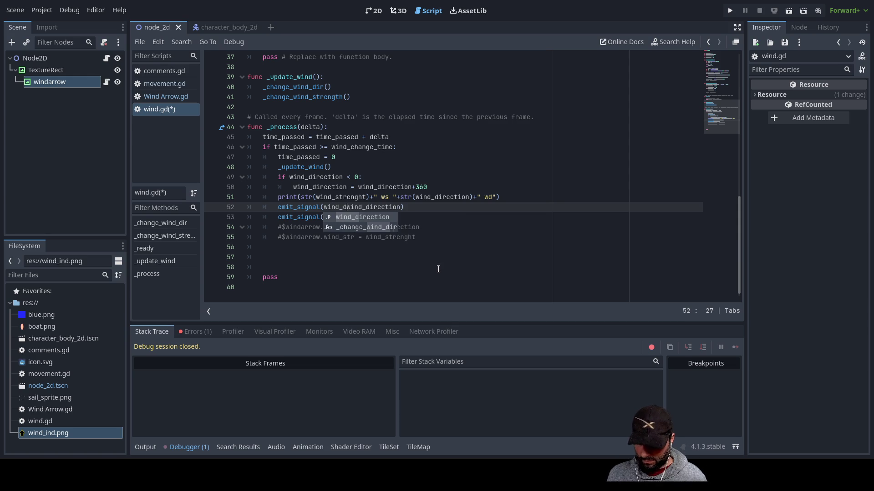
pyautogui.write(',')
pyautogui.press('Left')
pyautogui.press('Left')
pyautogui.press('Left')
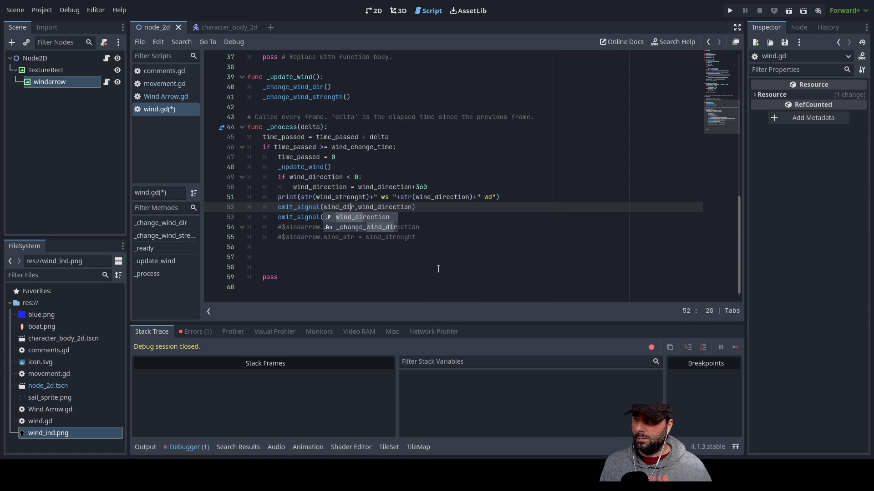
pyautogui.press('Left')
pyautogui.write('"')
pyautogui.press('Right')
pyautogui.press('Right')
pyautogui.press('Right')
pyautogui.write('"')
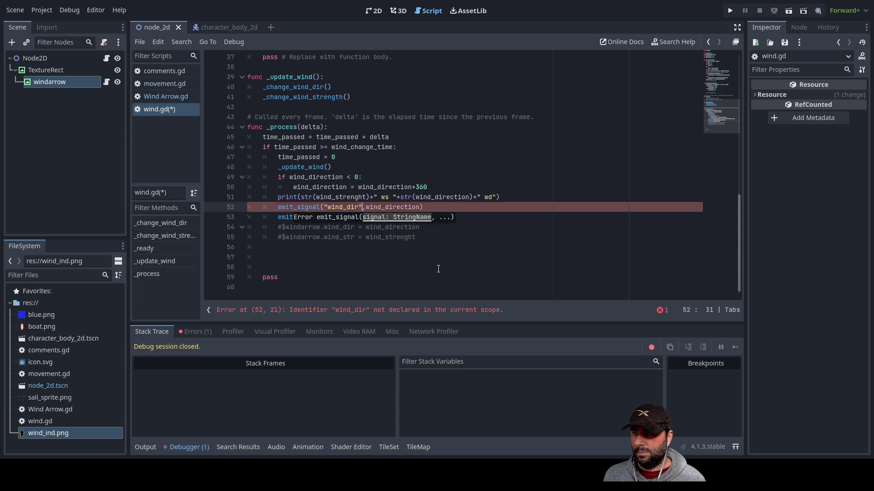
# Make line 53 emit "wind_str" with wind_strenght.
pyautogui.press('Down')
pyautogui.press('Left')
pyautogui.press('Left')
pyautogui.hotkey('ctrl', 'Left')
pyautogui.write('"')
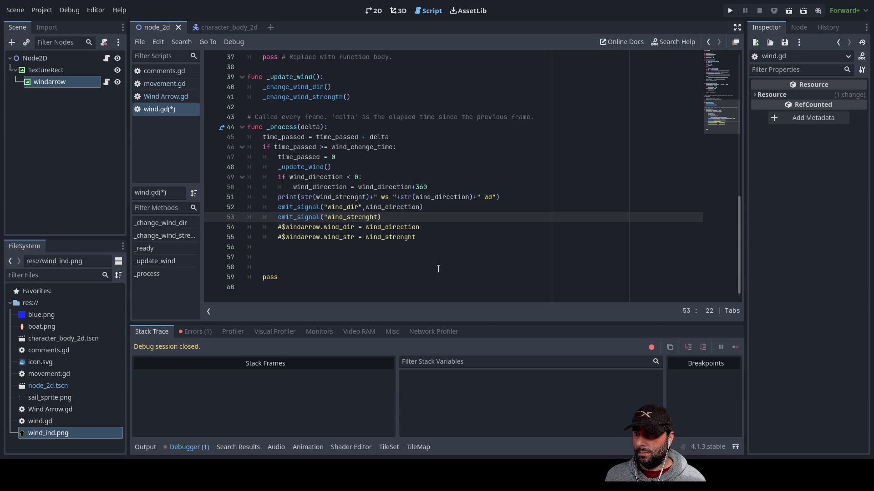
pyautogui.write('"wind')
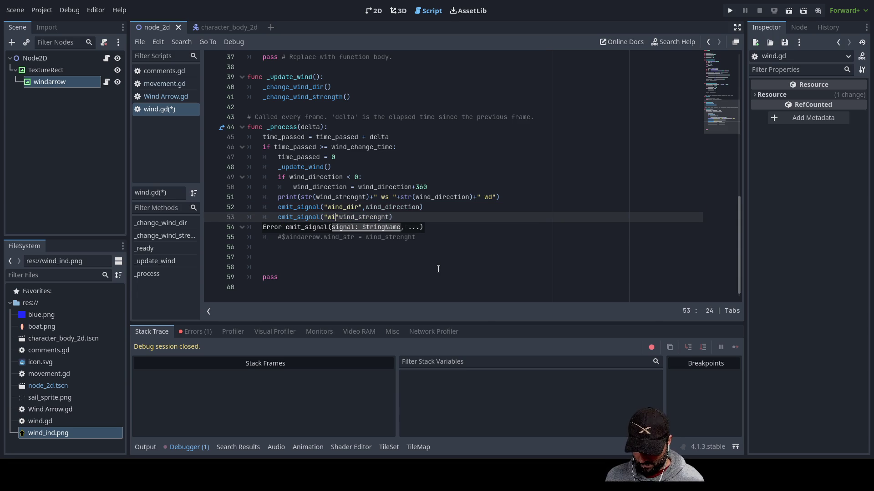
pyautogui.write('_str')
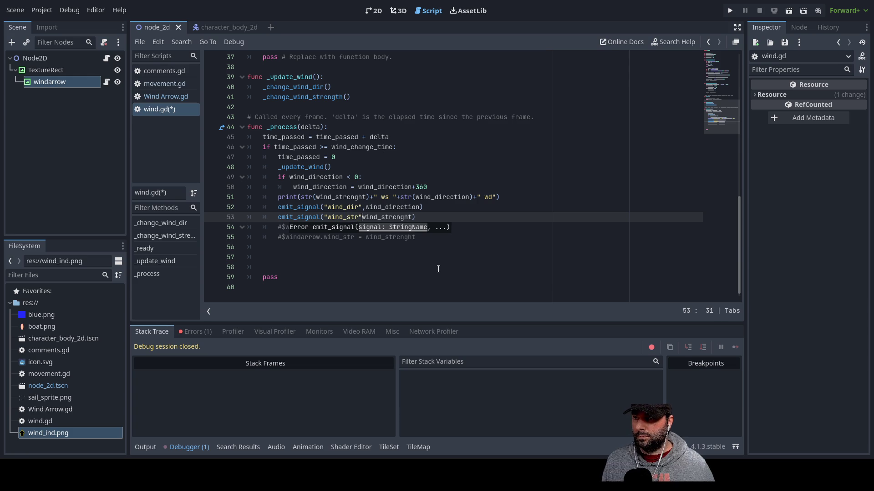
pyautogui.write(',')
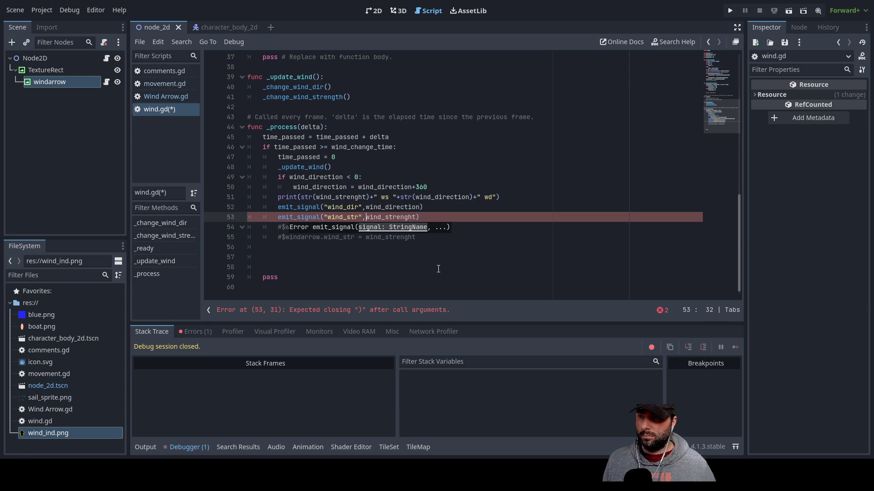
pyautogui.press('Up')
pyautogui.press('Up')
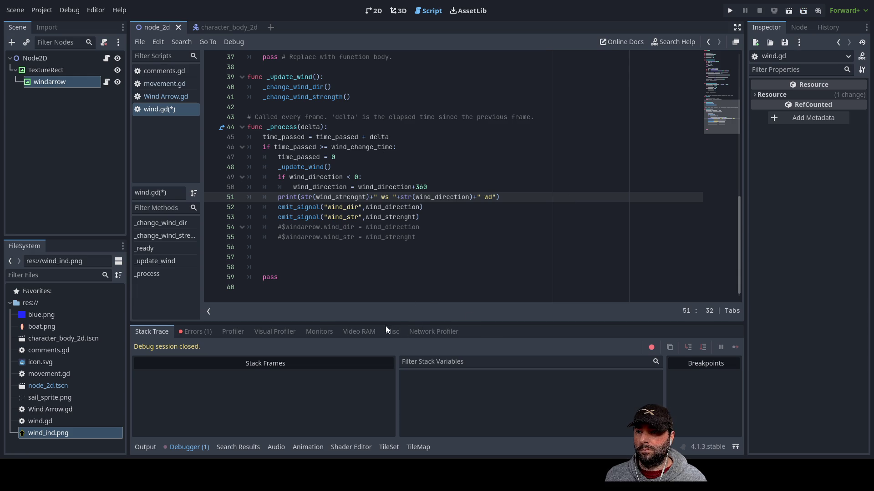
# Run the scene, read the non-existing wind_dir/wind_str signal errors in the Debugger, then stop.
pyautogui.click(789, 12)
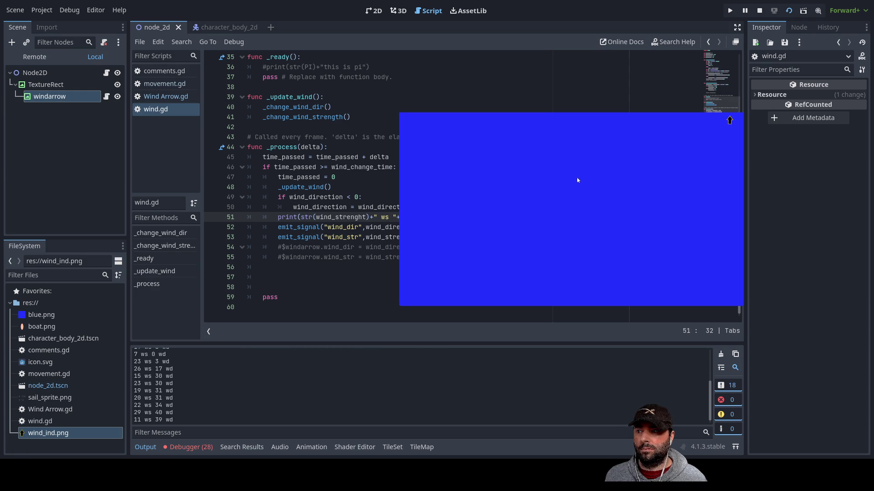
pyautogui.click(195, 448)
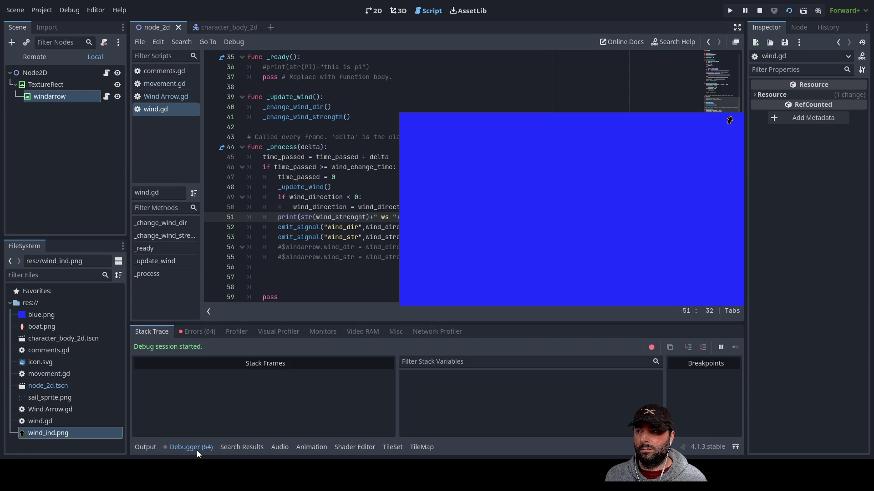
pyautogui.click(203, 332)
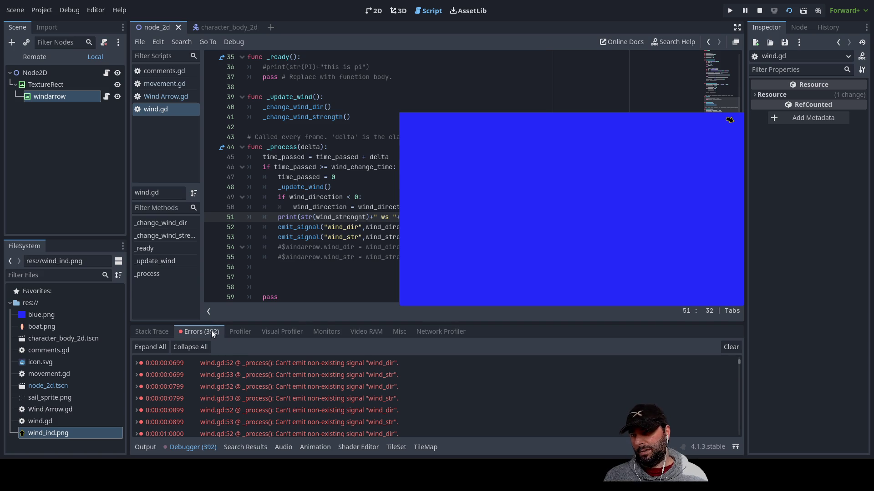
pyautogui.click(759, 10)
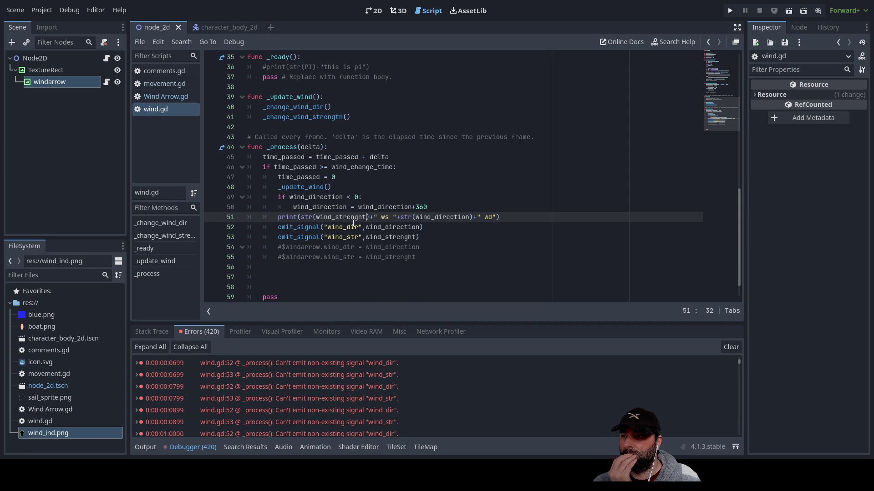
# Declare 'signal wind_dir' below the variables, copying the name from the emit call.
pyautogui.scroll(3, 308, 158)
pyautogui.scroll(9, 308, 158)
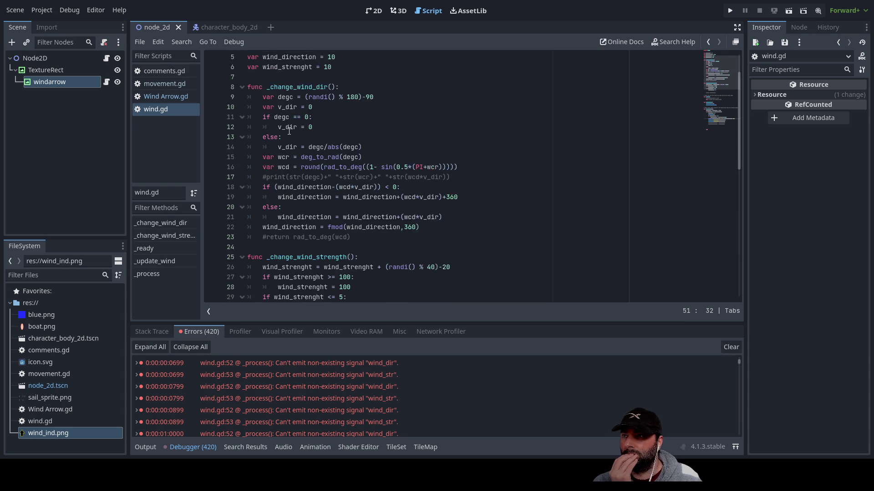
pyautogui.click(261, 126)
pyautogui.click(261, 115)
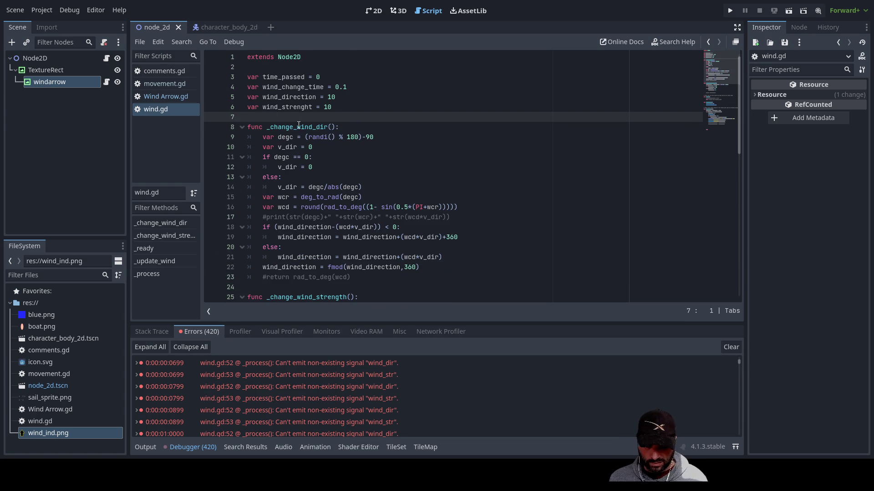
pyautogui.press('Return')
pyautogui.press('Up')
pyautogui.write('signal')
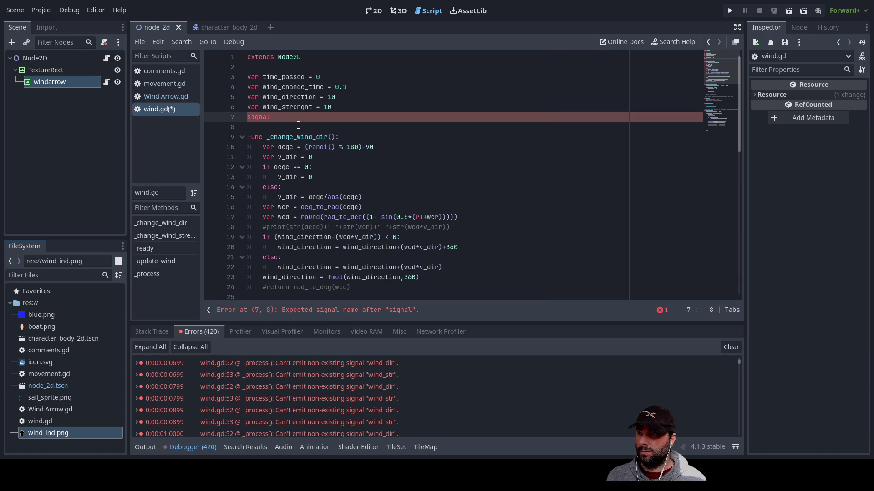
pyautogui.scroll(-12, 299, 125)
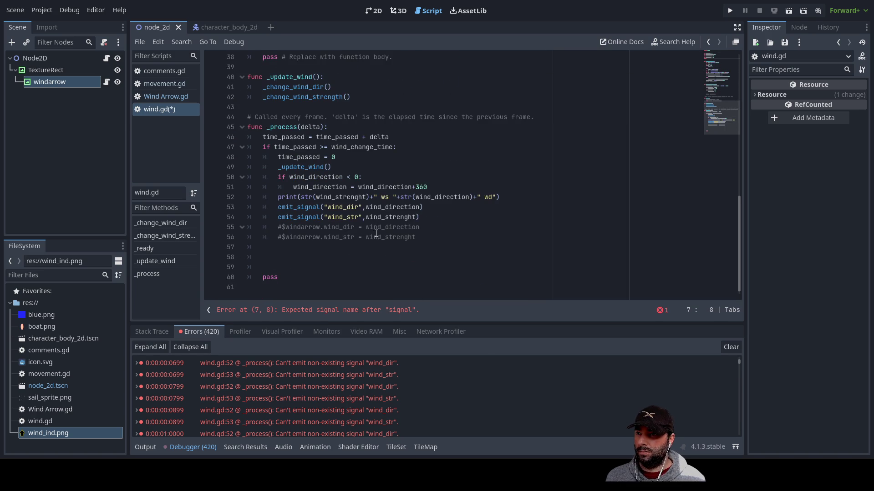
pyautogui.doubleClick(335, 207)
pyautogui.hotkey('ctrl', 'c')
pyautogui.scroll(12, 377, 205)
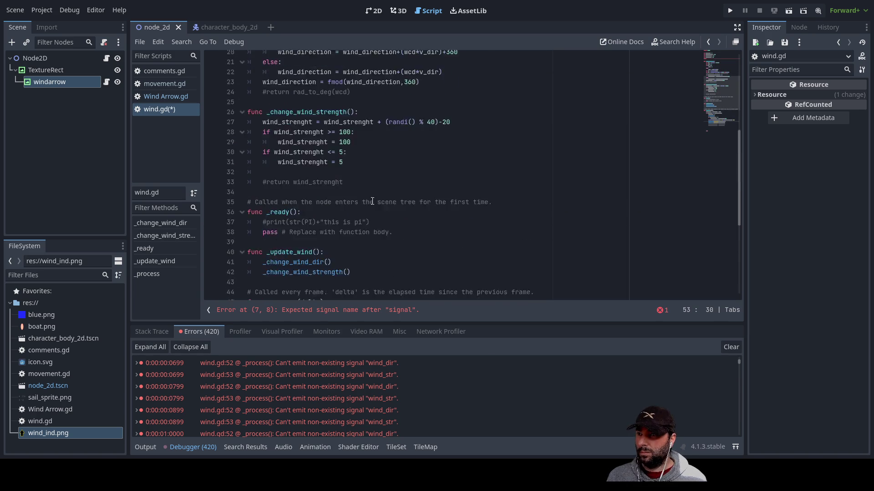
pyautogui.click(291, 120)
pyautogui.hotkey('ctrl', 'v')
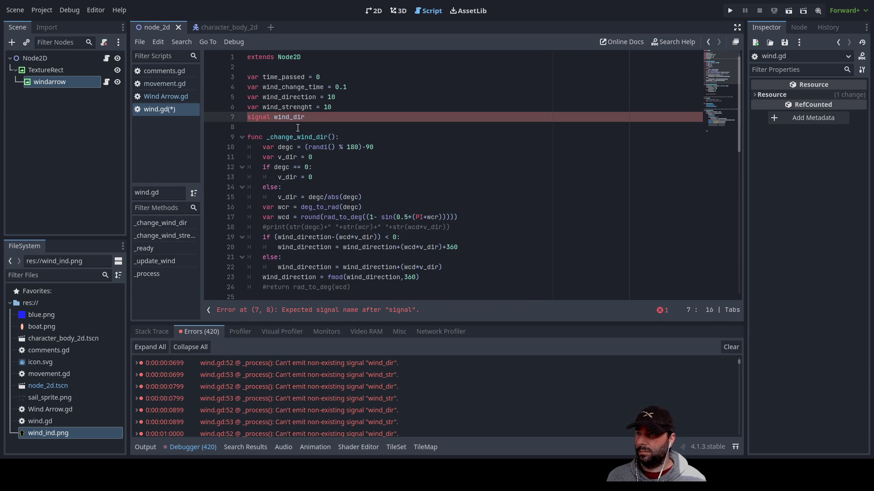
# Declare 'signal wind_str' on the next line, copying the name from the emit call.
pyautogui.press('Return')
pyautogui.write('signal')
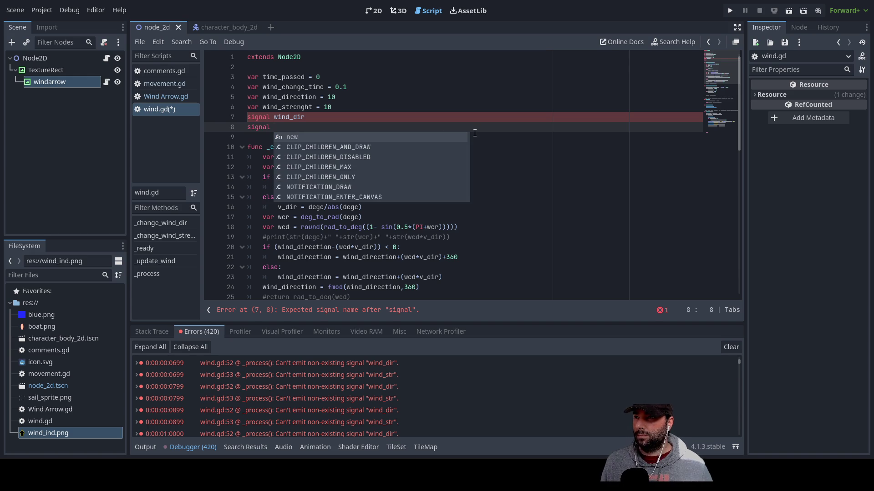
pyautogui.scroll(-13, 455, 159)
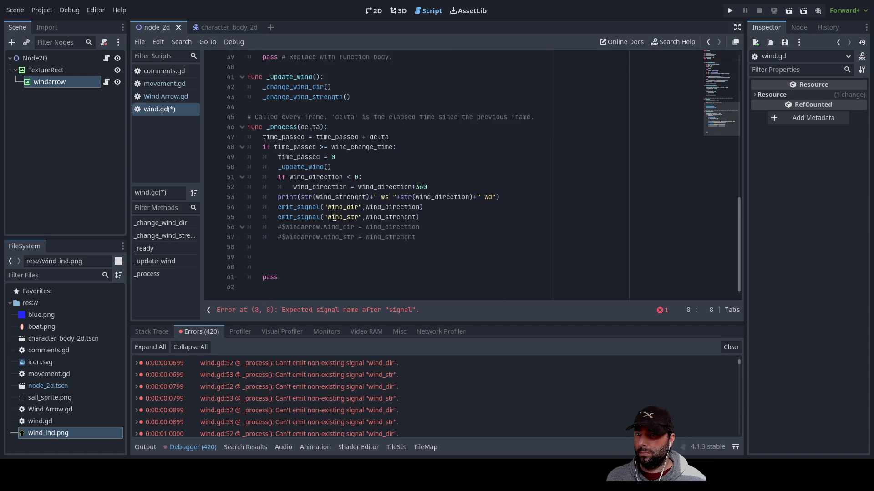
pyautogui.doubleClick(335, 218)
pyautogui.scroll(13, 329, 178)
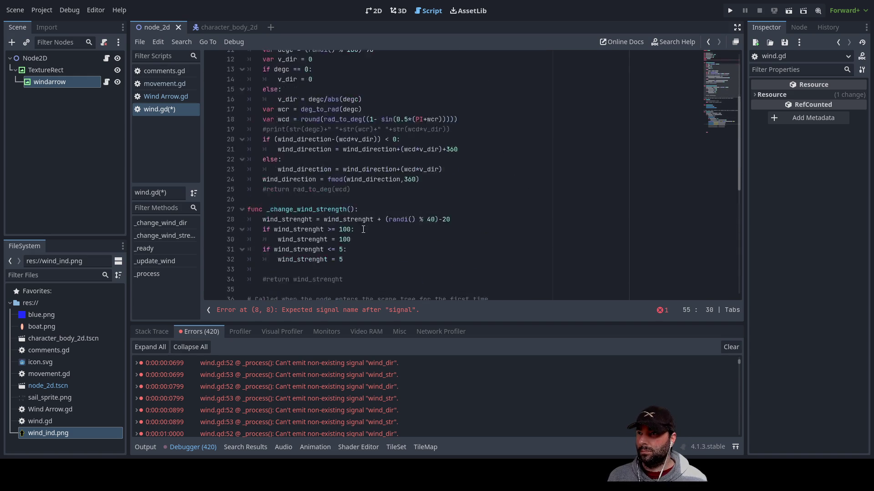
pyautogui.click(293, 132)
pyautogui.write('wind_str')
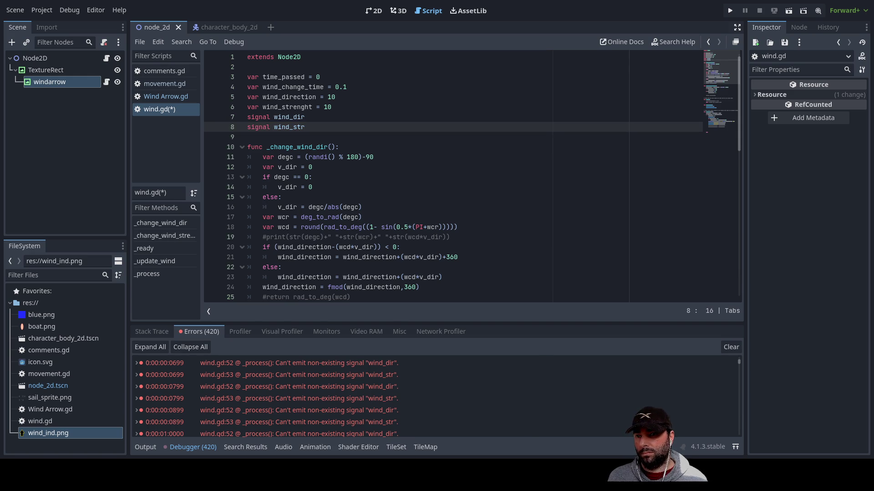
# Give the signals a (value) parameter, then save, run with F5, and stop the game.
pyautogui.click(319, 118)
pyautogui.write('(va')
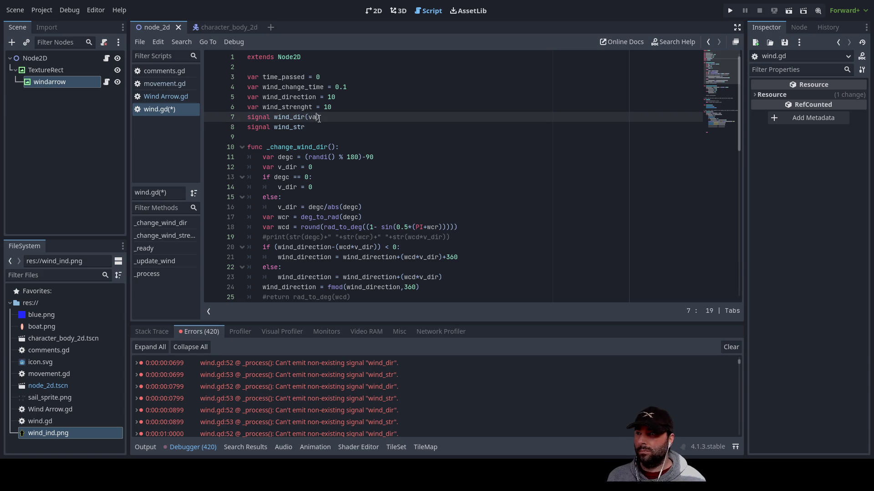
pyautogui.write('lue')
pyautogui.press('Down')
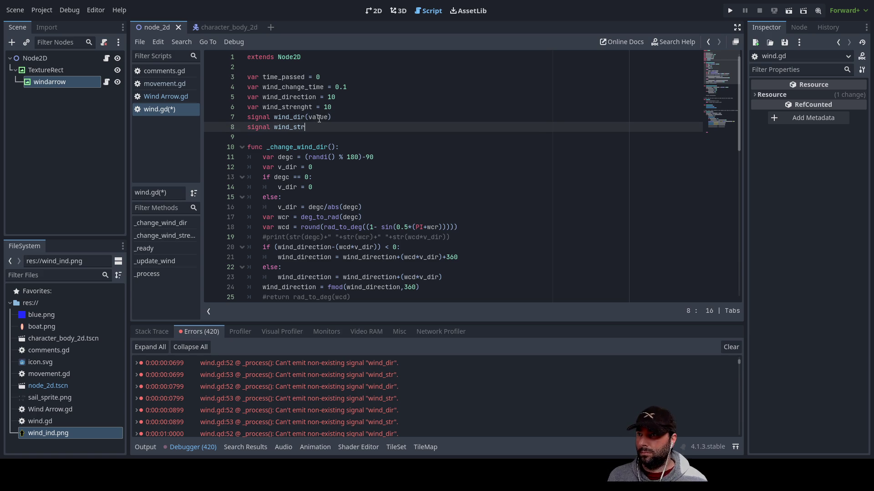
pyautogui.write('(value')
pyautogui.press('F5')
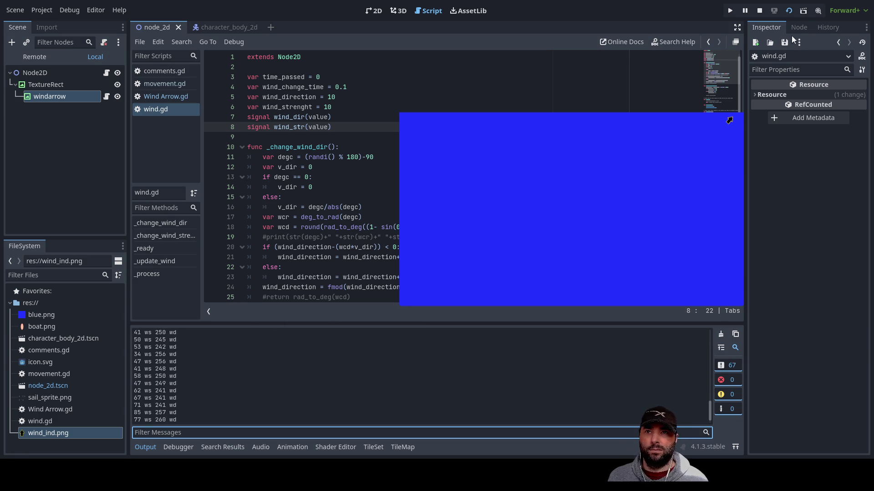
pyautogui.click(760, 11)
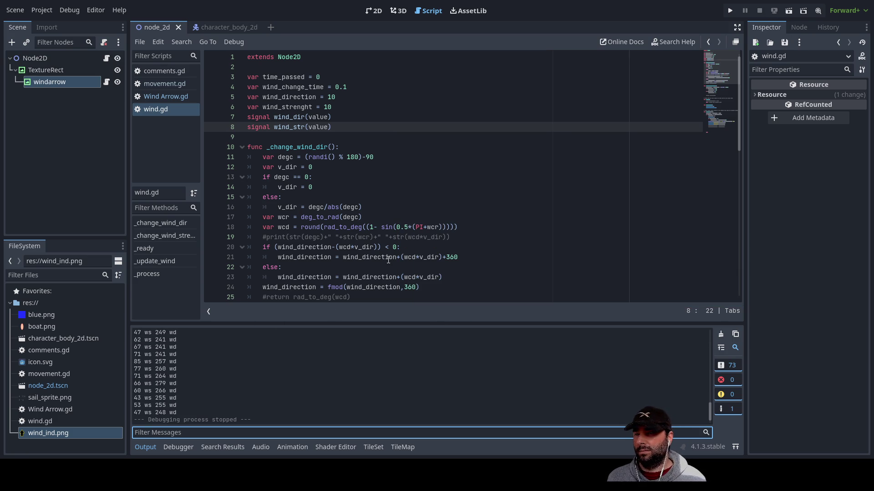
# Glance at the Node dock's signals, return to the Inspector, and select windarrow to view its properties.
pyautogui.scroll(-12, 352, 274)
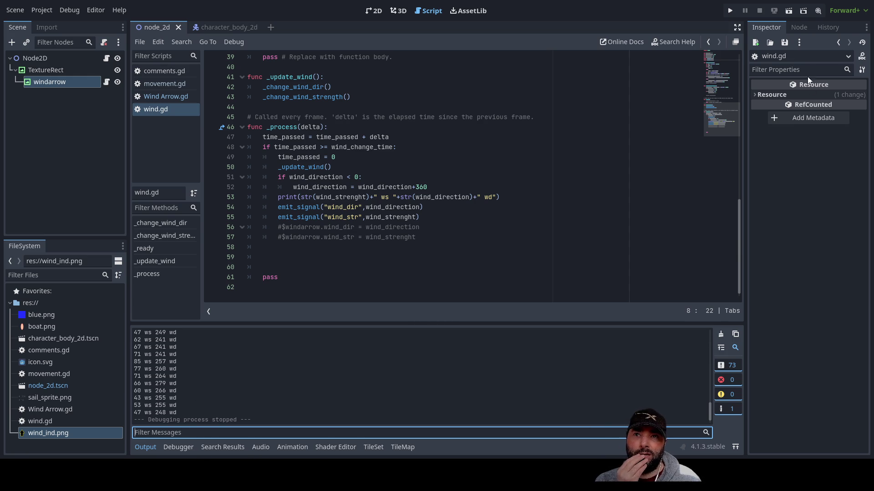
pyautogui.click(799, 28)
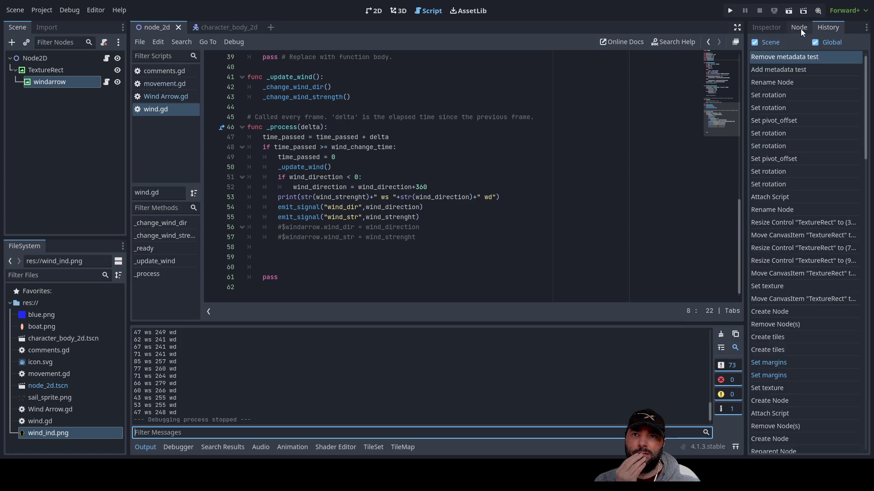
pyautogui.click(776, 27)
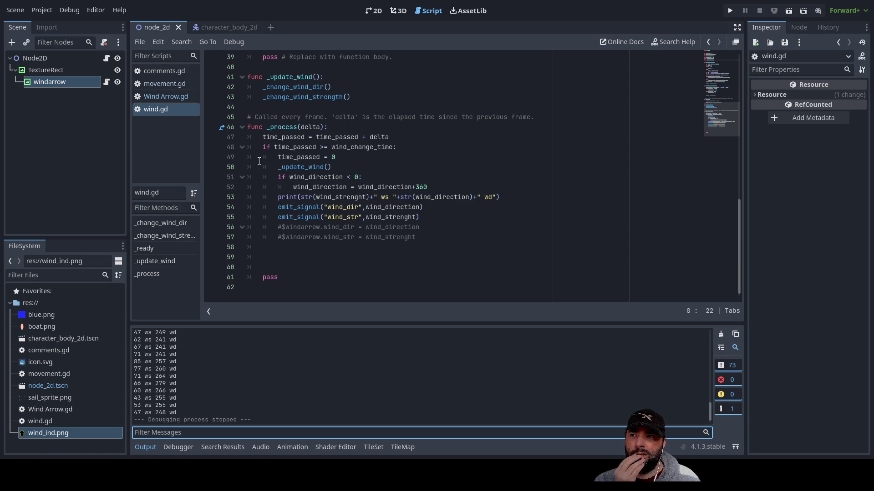
pyautogui.click(63, 82)
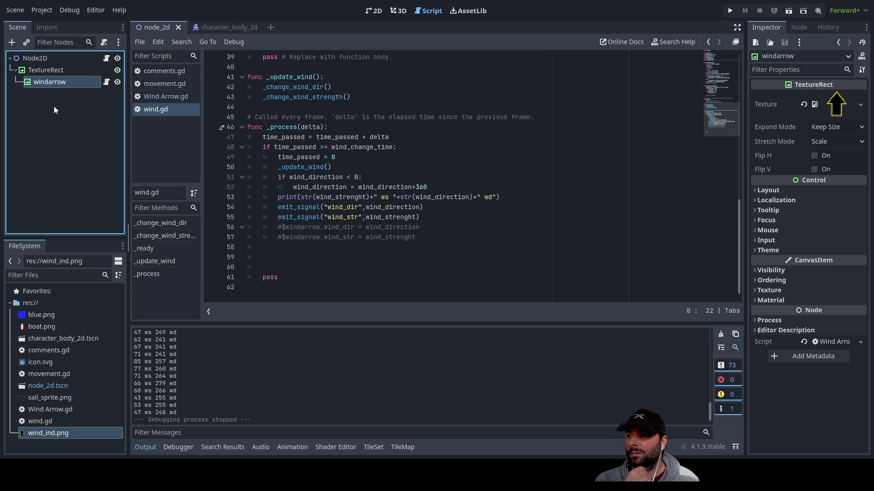
# Inspect windarrow's signals and groups in the Node dock, then return to its Inspector properties.
pyautogui.click(798, 28)
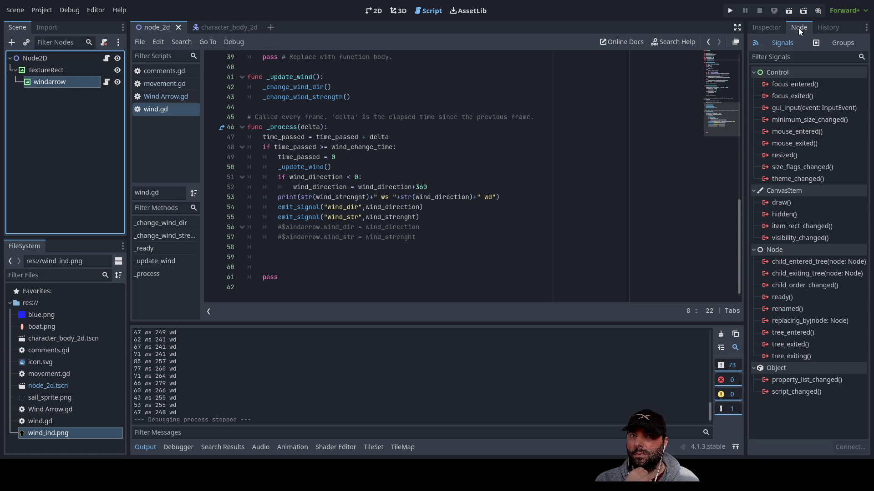
pyautogui.click(761, 28)
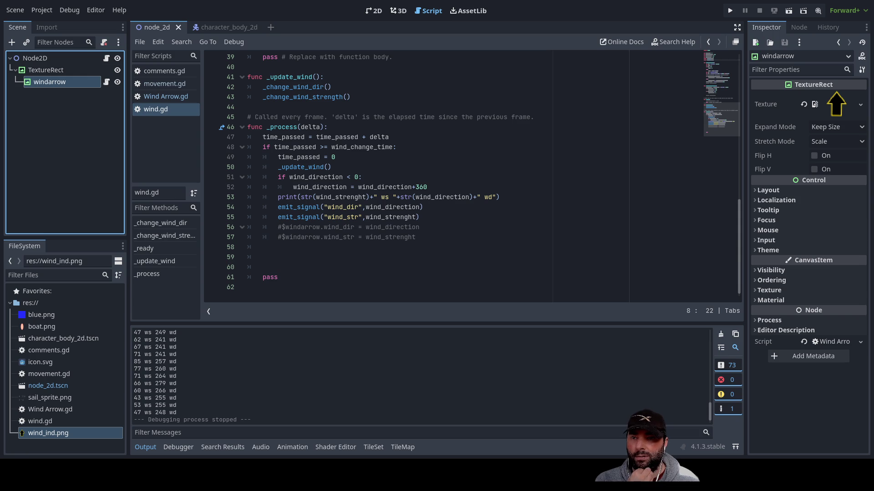
pyautogui.click(799, 28)
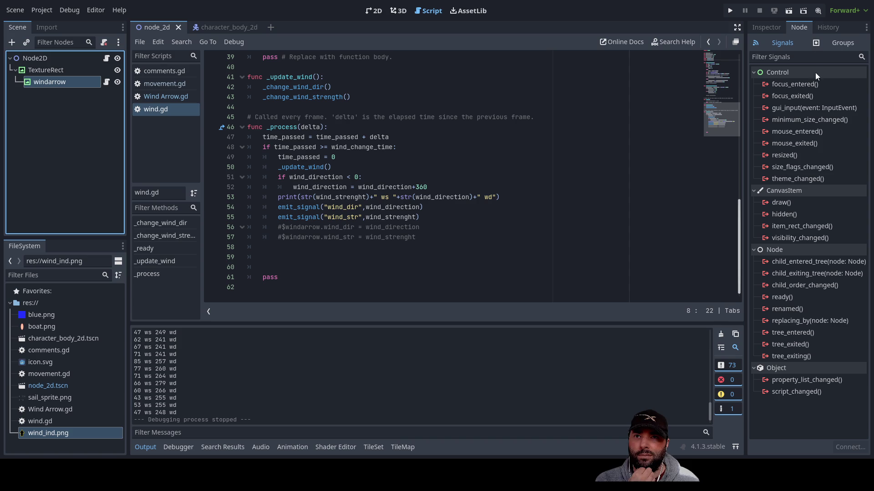
pyautogui.click(61, 71)
pyautogui.click(51, 83)
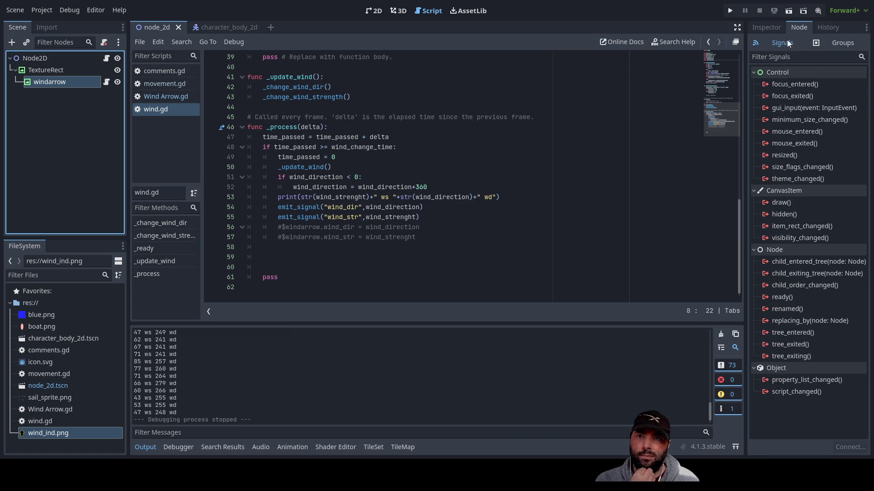
pyautogui.click(818, 46)
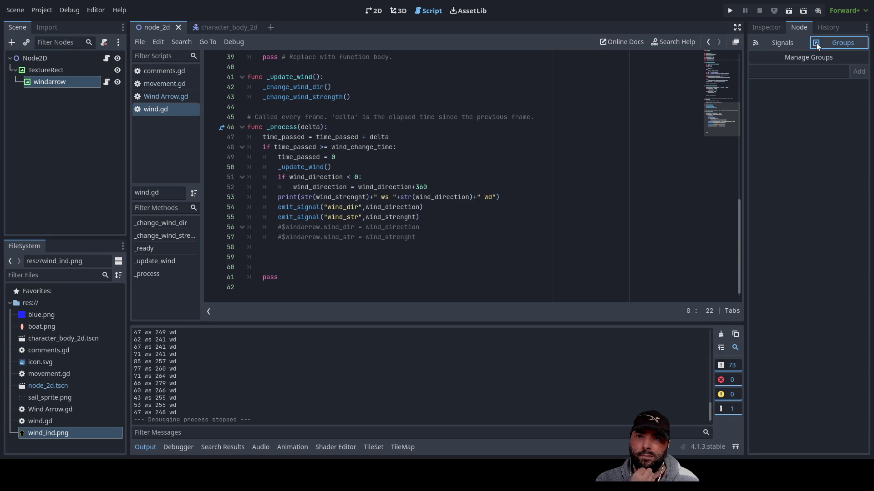
pyautogui.click(782, 45)
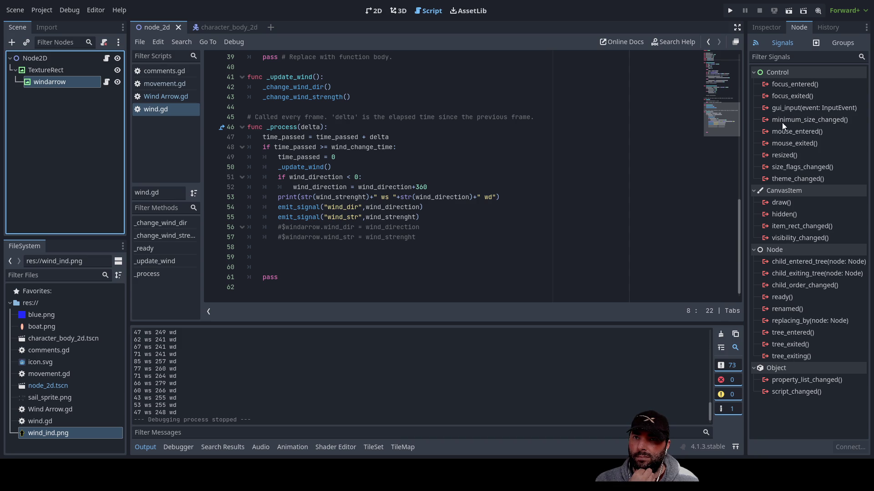
pyautogui.click(768, 26)
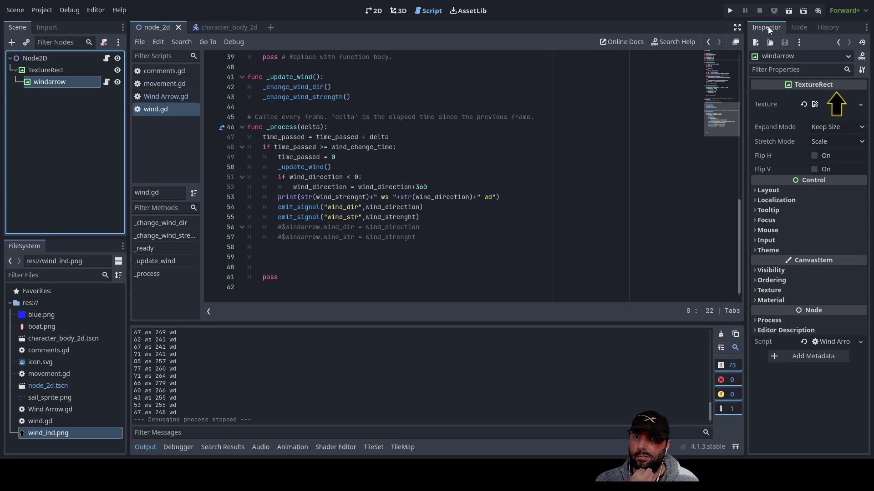
# Show windarrow's signal list and scroll wind.gd up to its signal declarations.
pyautogui.click(797, 27)
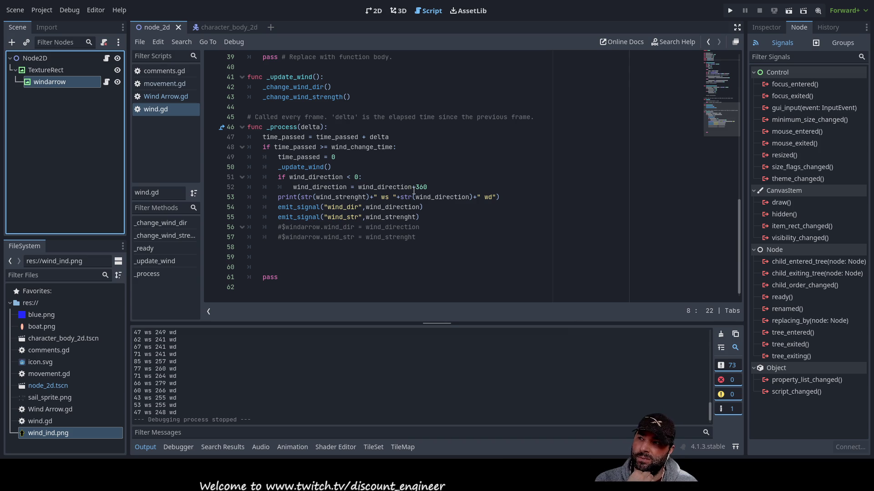
pyautogui.scroll(12, 517, 273)
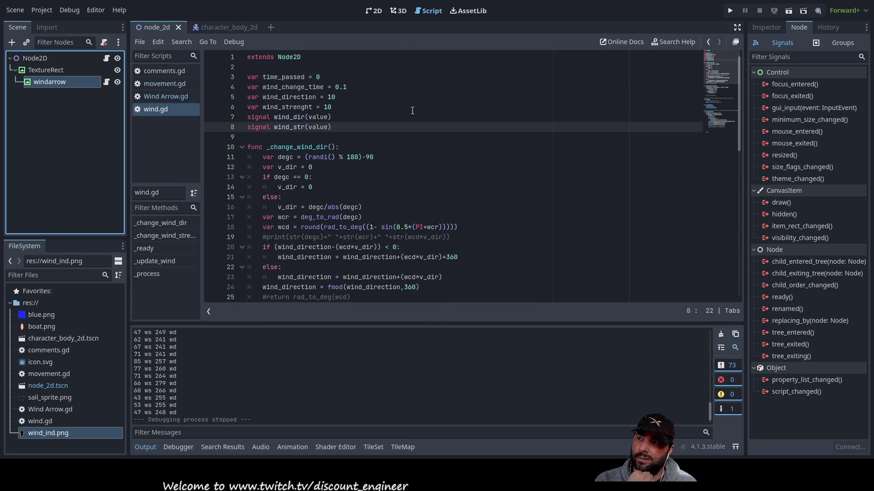
# Try dragging wind.gd onto windarrow's signal list, then abandon the drop.
pyautogui.click(420, 77)
pyautogui.click(265, 68)
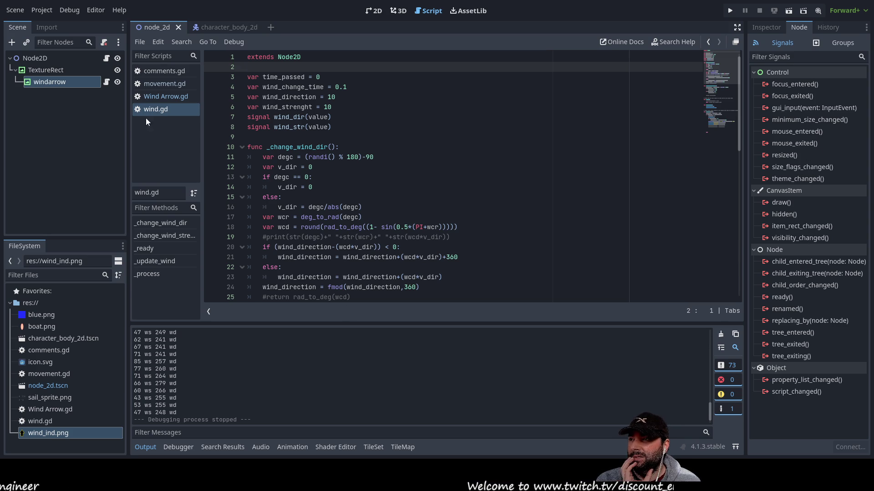
pyautogui.moveTo(152, 109)
pyautogui.mouseDown()
pyautogui.moveTo(776, 384)
pyautogui.moveTo(781, 419)
pyautogui.moveTo(790, 46)
pyautogui.mouseUp()
pyautogui.moveTo(790, 78)
pyautogui.mouseDown()
pyautogui.moveTo(801, 323)
pyautogui.moveTo(769, 394)
pyautogui.moveTo(170, 107)
pyautogui.mouseUp()
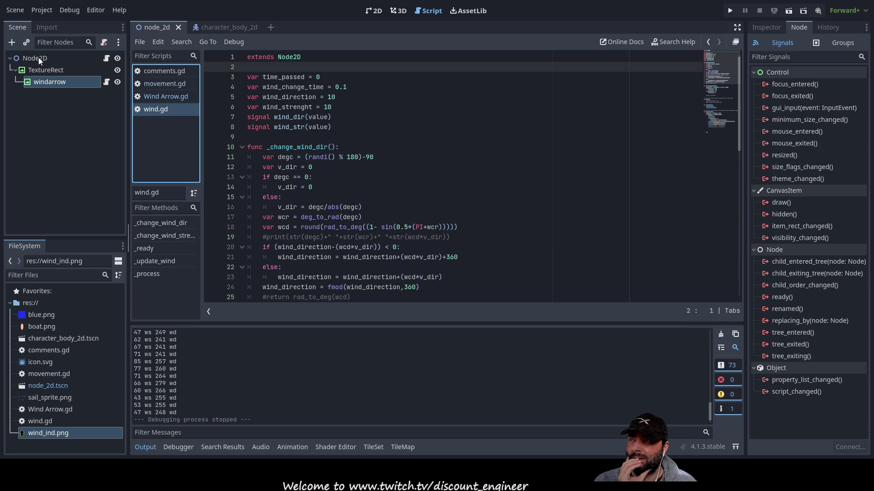
# Compare Node2D's and windarrow's signal lists, leaving Node2D's wind_dir and wind_str listed, and open Wind Arrow.gd.
pyautogui.click(274, 69)
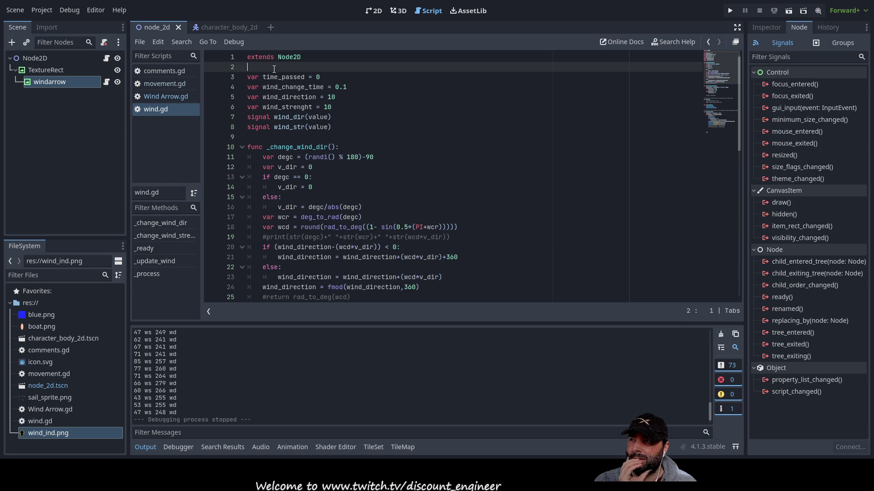
pyautogui.click(55, 80)
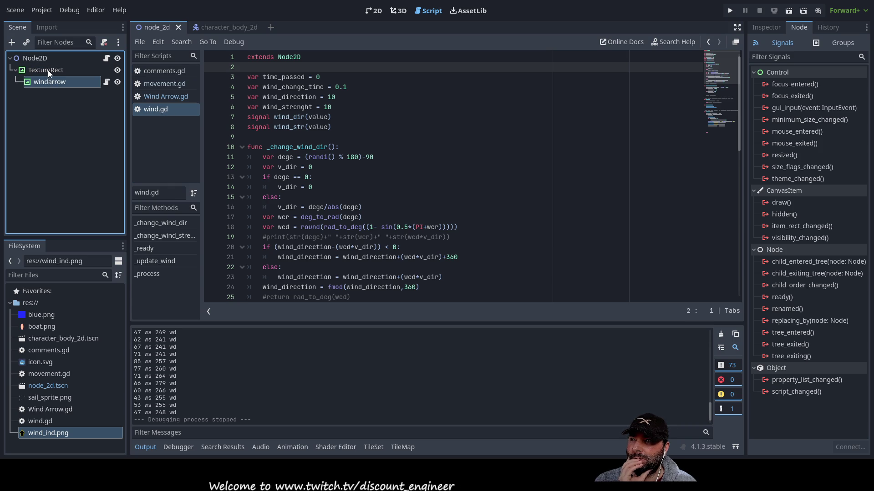
pyautogui.click(46, 60)
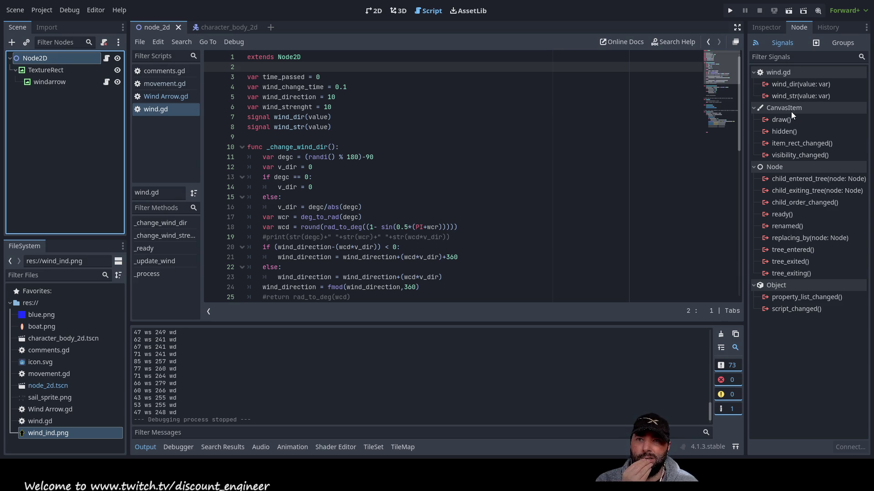
pyautogui.click(48, 81)
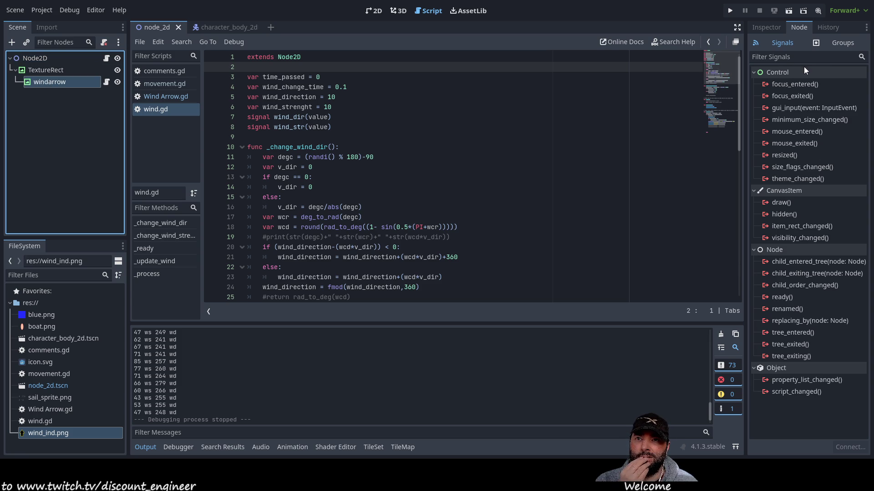
pyautogui.click(35, 57)
pyautogui.click(47, 82)
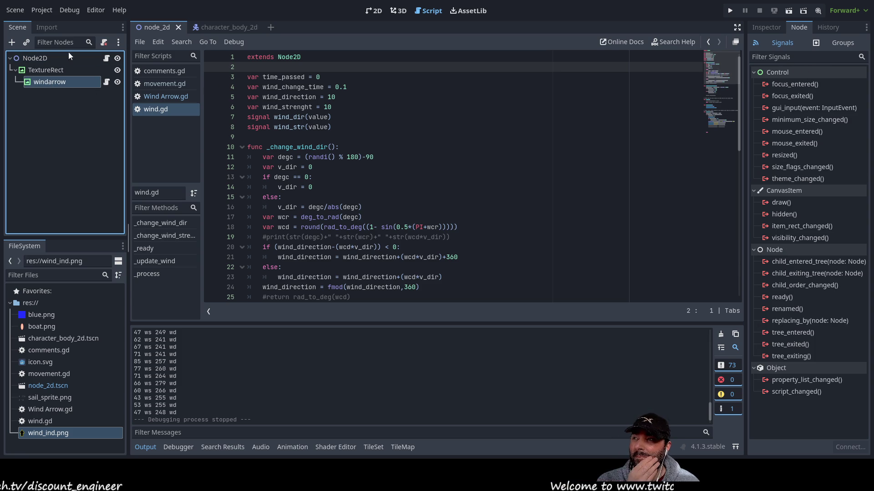
pyautogui.click(37, 58)
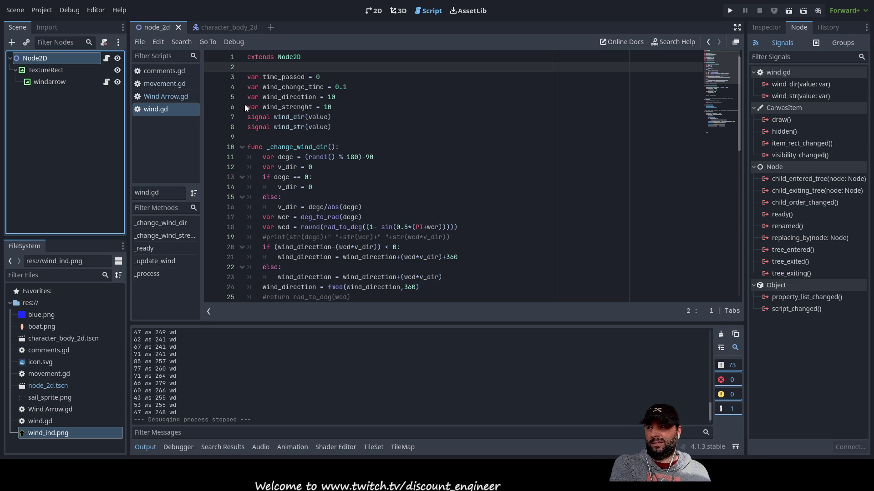
pyautogui.click(162, 97)
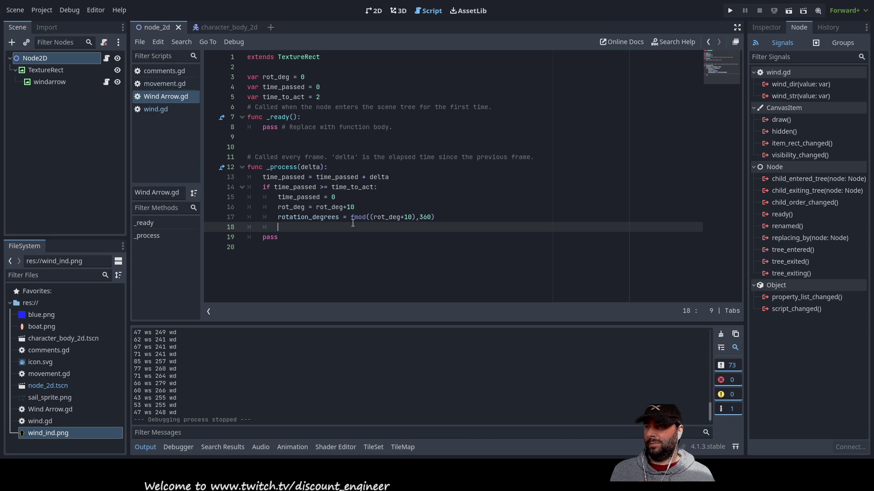
# Begin a 'get' call on a new line 18 in Wind Arrow.gd's _process.
pyautogui.press('Up')
pyautogui.press('Up')
pyautogui.press('Up')
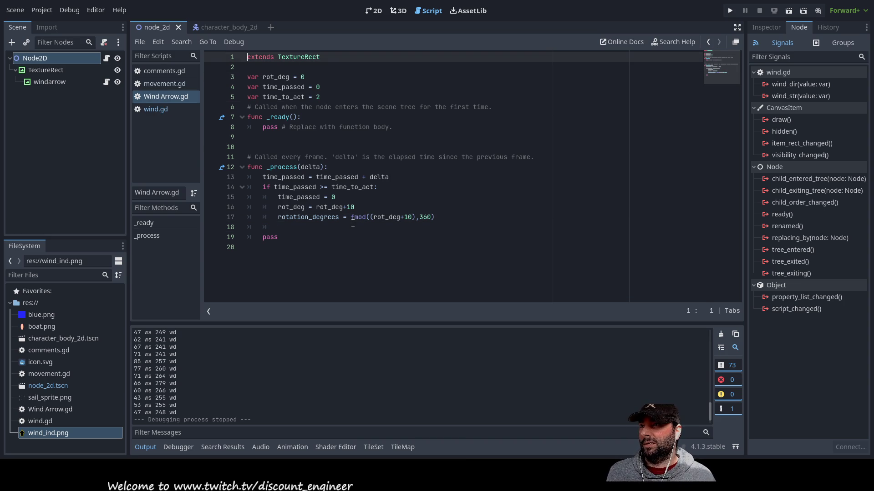
pyautogui.press('Down')
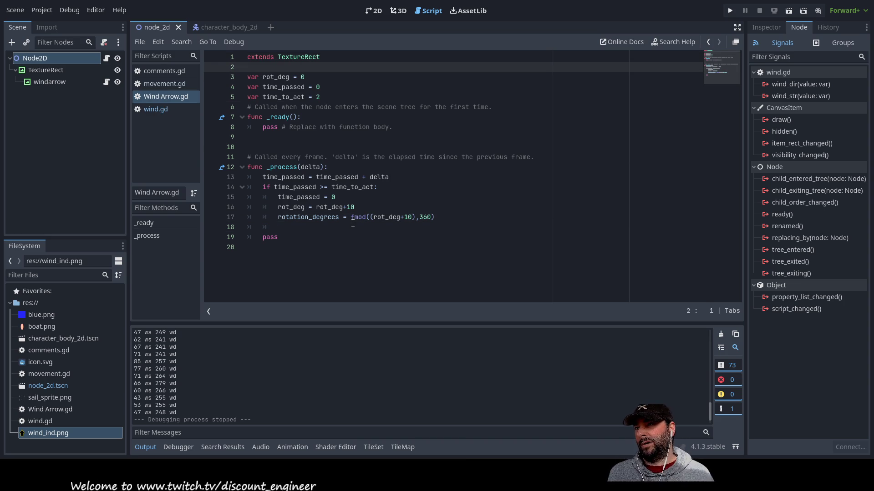
pyautogui.press('Up')
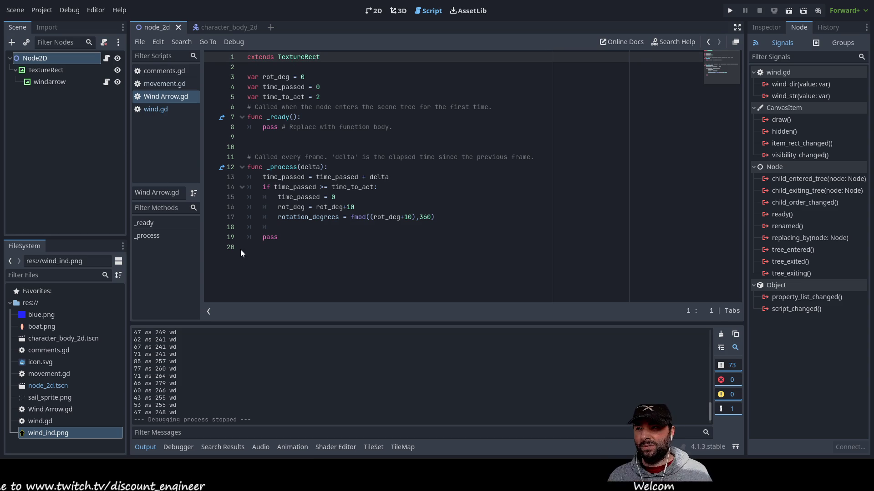
pyautogui.click(265, 254)
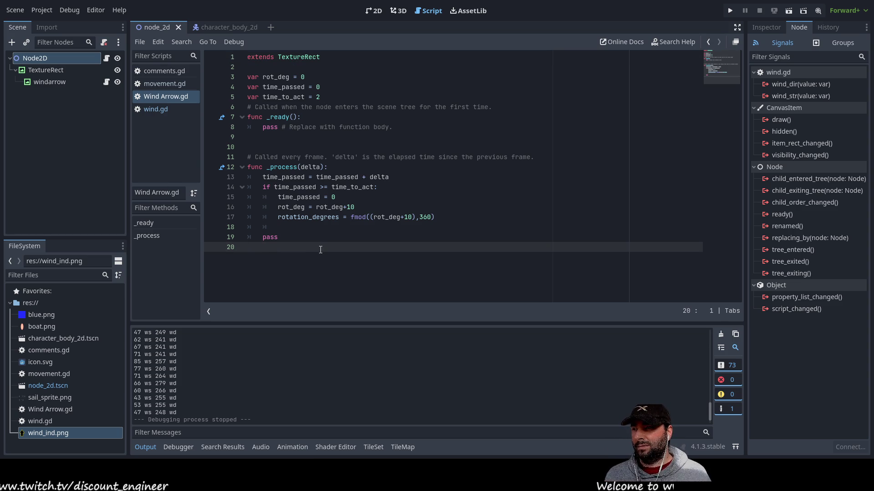
pyautogui.press('Up')
pyautogui.press('Up')
pyautogui.press('Up')
pyautogui.press('Up')
pyautogui.press('Up')
pyautogui.press('Up')
pyautogui.press('Up')
pyautogui.press('Down')
pyautogui.press('Down')
pyautogui.press('Up')
pyautogui.press('Up')
pyautogui.press('Up')
pyautogui.press('Down')
pyautogui.press('Down')
pyautogui.press('Down')
pyautogui.press('Down')
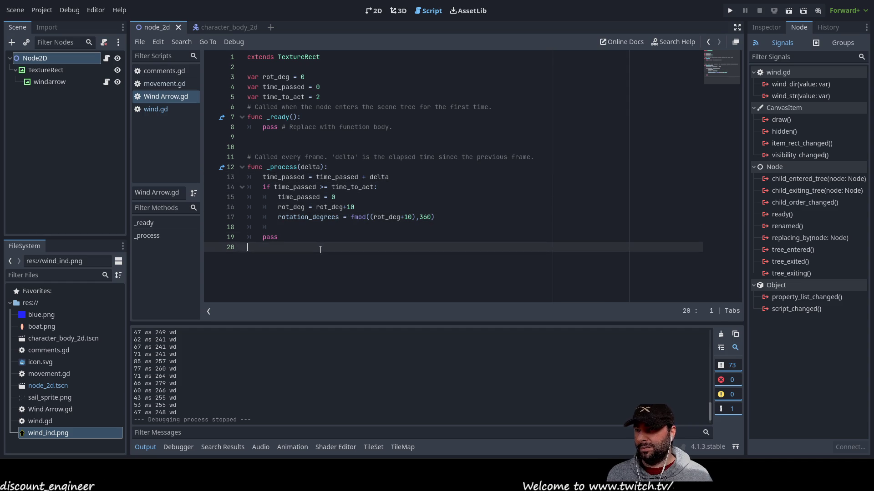
pyautogui.press('Up')
pyautogui.press('Up')
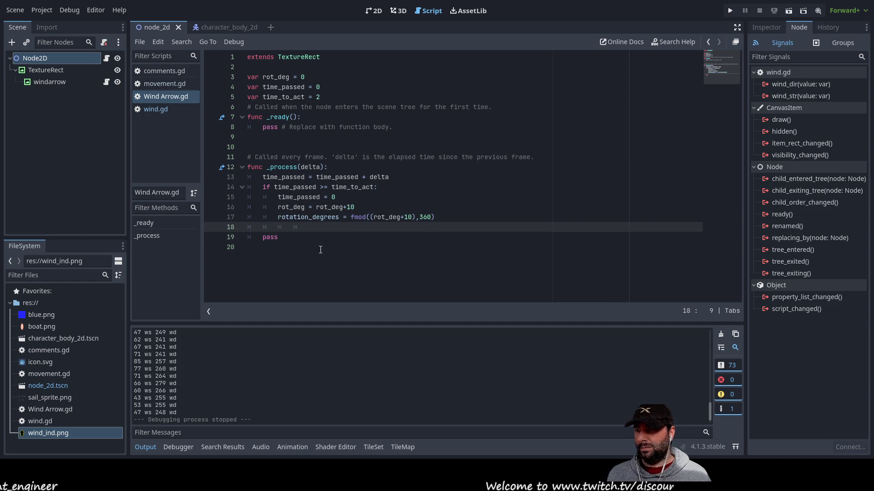
pyautogui.write('get')
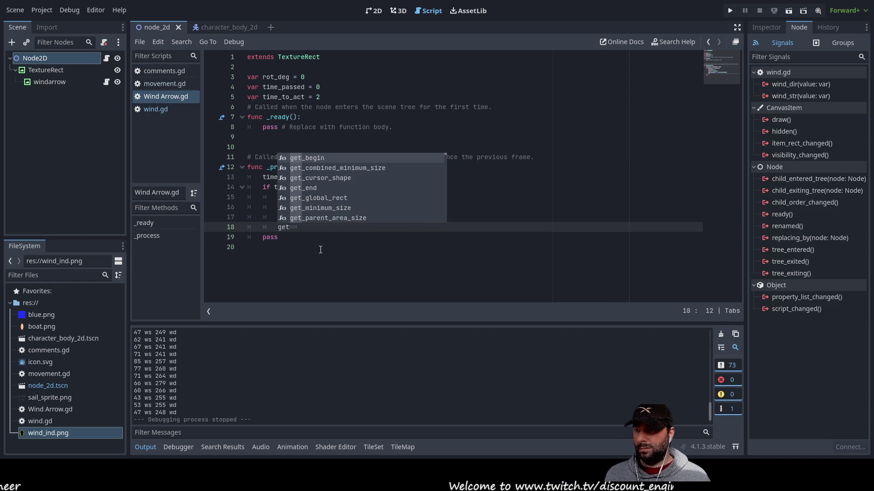
# Browse the get_ suggestions, then pick Node2D's wind_dir signal and start connecting it.
pyautogui.press('Down')
pyautogui.press('Down')
pyautogui.press('Down')
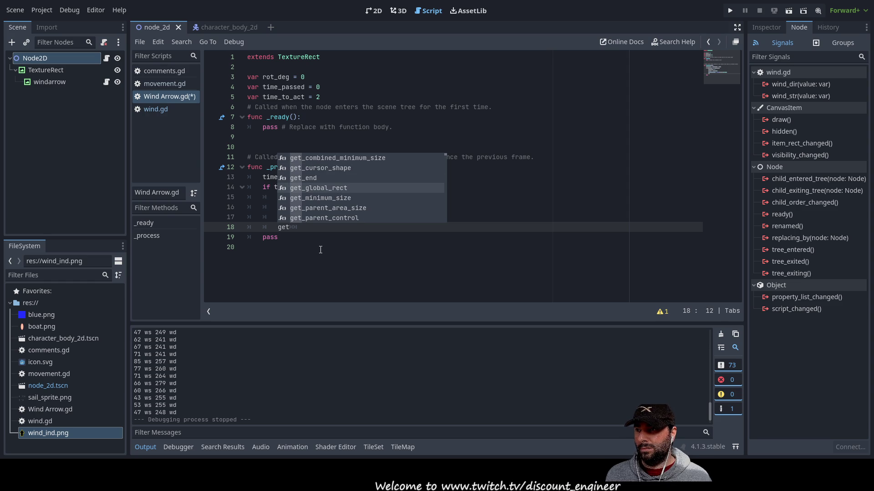
pyautogui.press('Down')
pyautogui.press('Down')
pyautogui.press('Down')
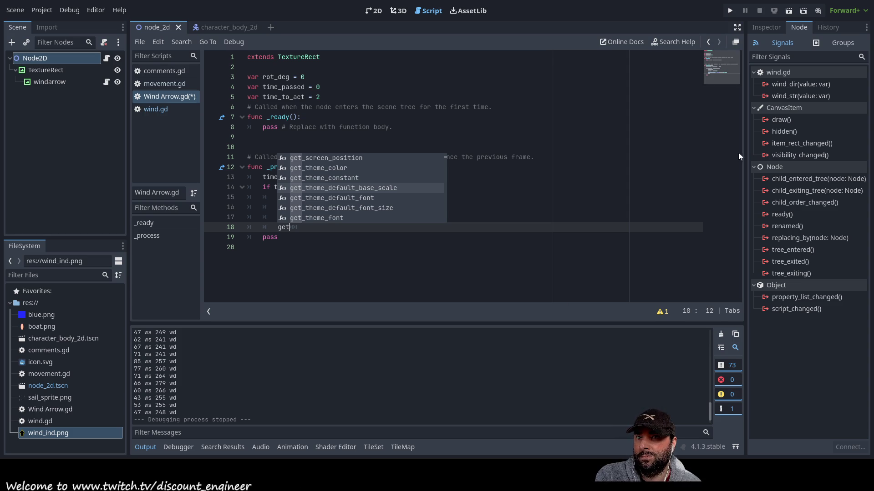
pyautogui.click(792, 84)
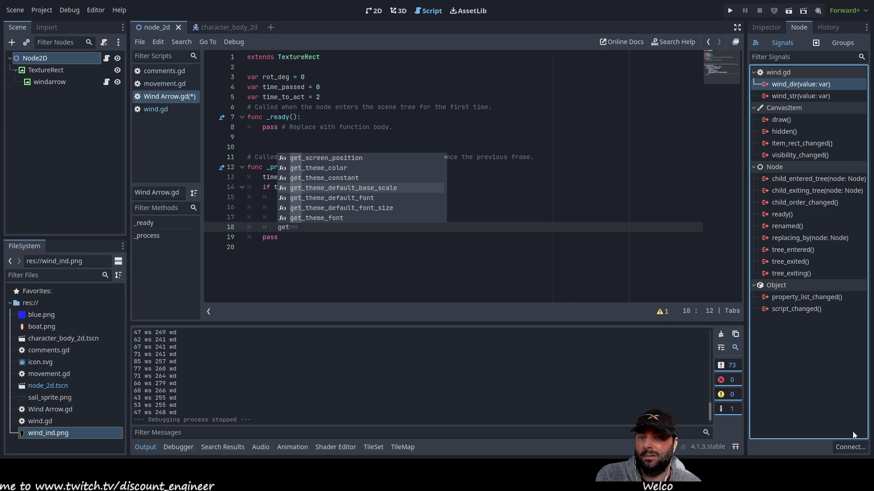
pyautogui.click(848, 447)
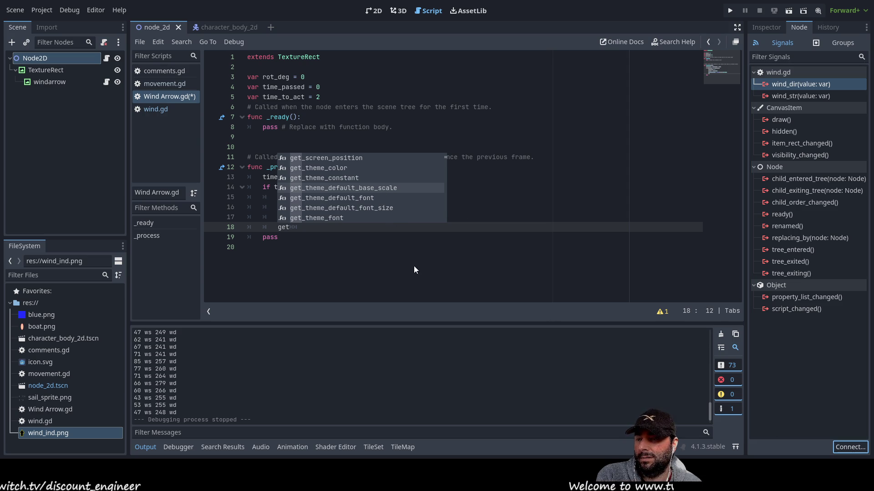
# Connect the wind_dir and wind_str signals to new handlers on windarrow.
pyautogui.click(400, 347)
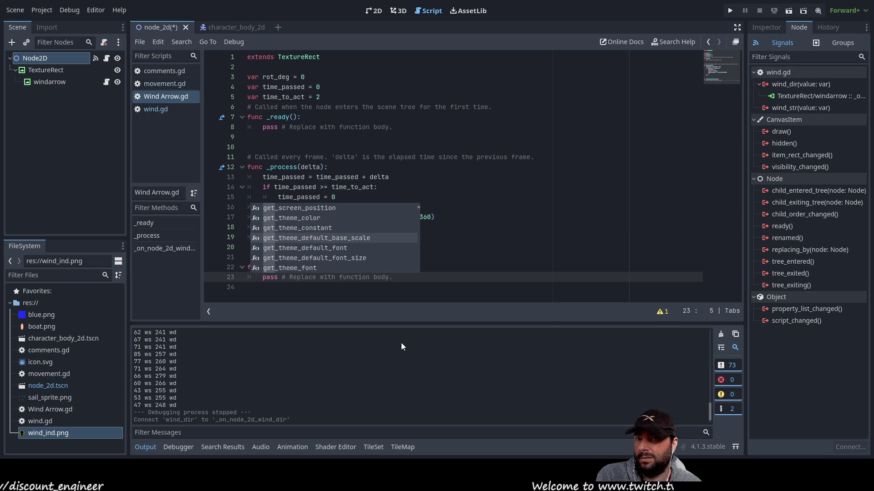
pyautogui.click(790, 109)
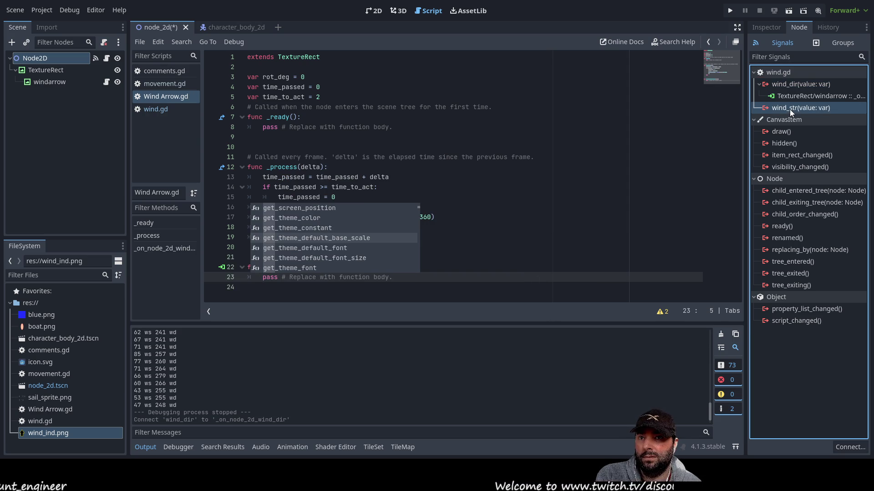
pyautogui.click(845, 448)
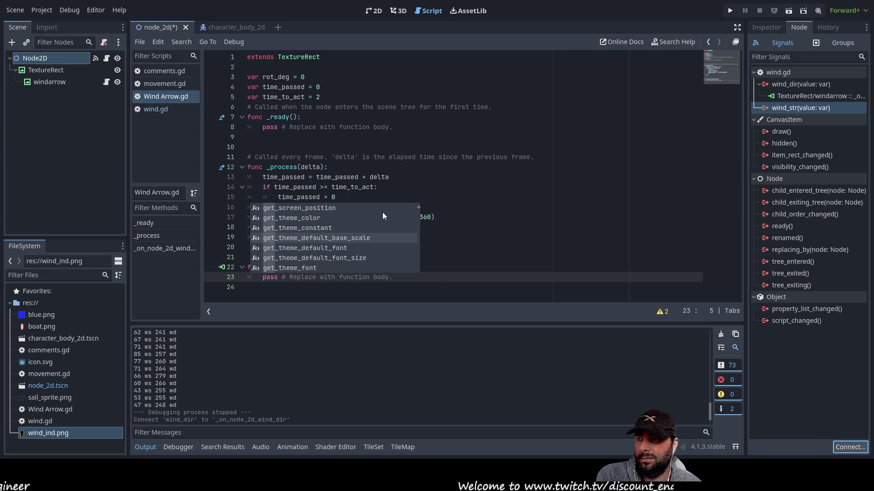
pyautogui.click(403, 340)
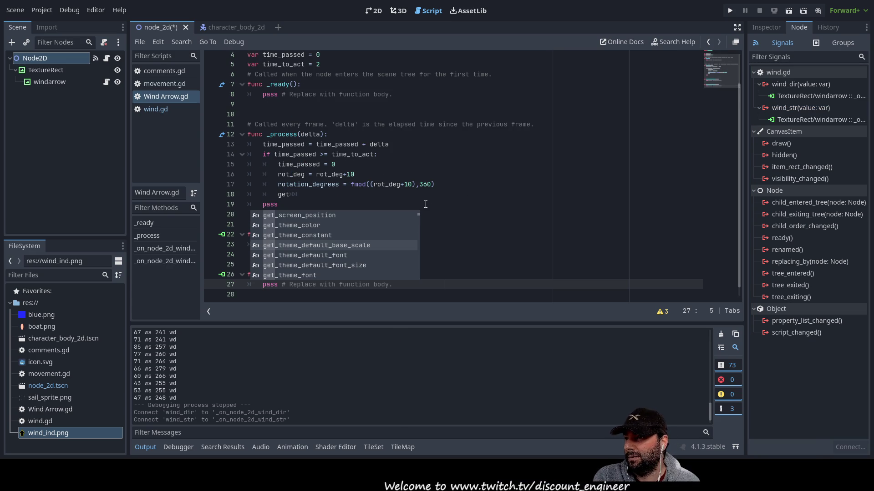
# Dismiss the code suggestions in the handler and show windarrow's own signal list.
pyautogui.scroll(-2, 400, 222)
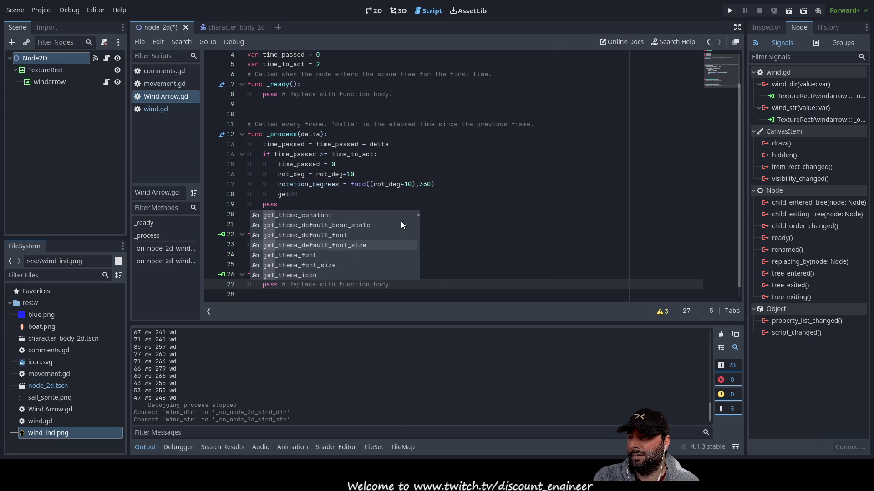
pyautogui.click(492, 233)
pyautogui.scroll(1, 438, 221)
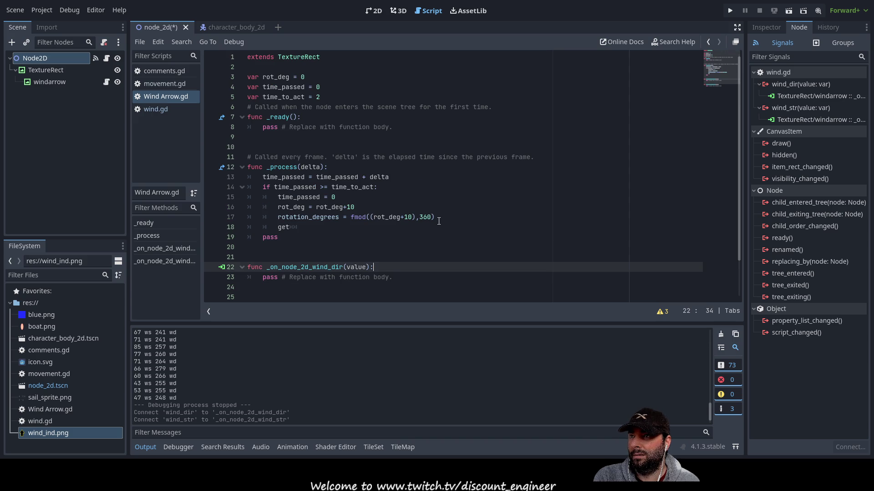
pyautogui.click(58, 82)
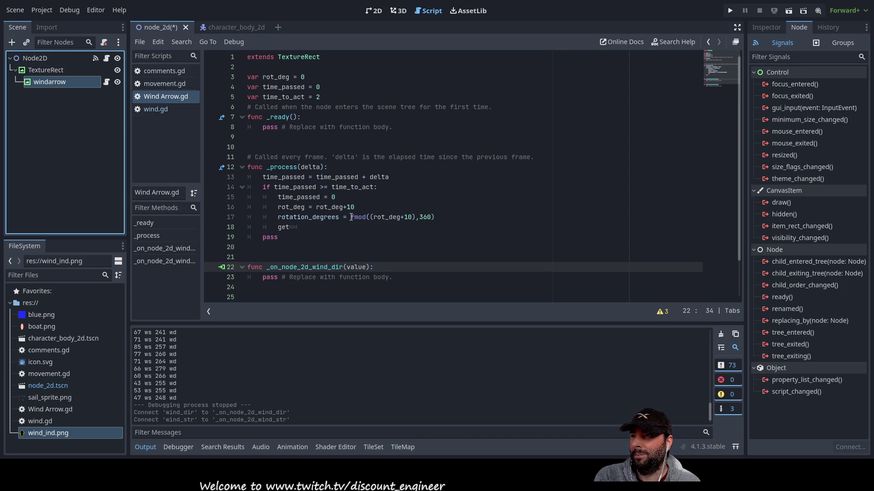
# Delete the unfinished 'get' on line 18 of _process in Wind Arrow.gd.
pyautogui.scroll(-2, 350, 217)
pyautogui.scroll(2, 409, 214)
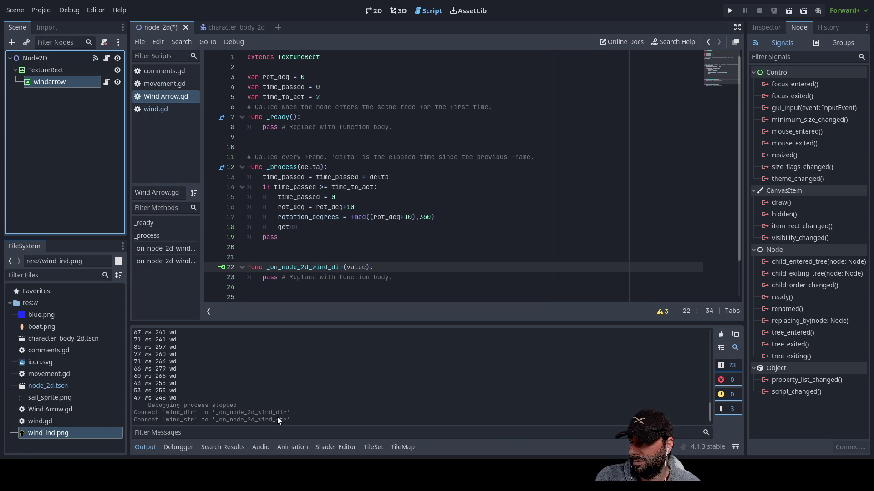
pyautogui.click(319, 227)
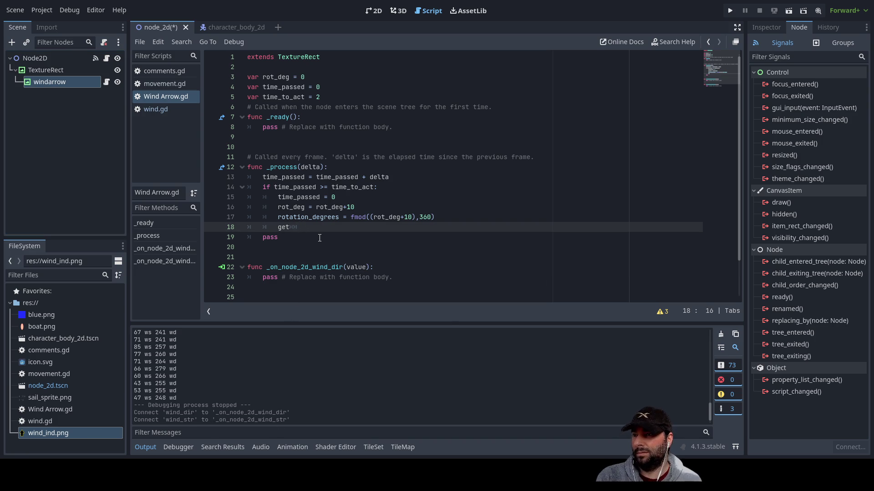
pyautogui.press('BackSpace')
pyautogui.press('BackSpace')
pyautogui.press('BackSpace')
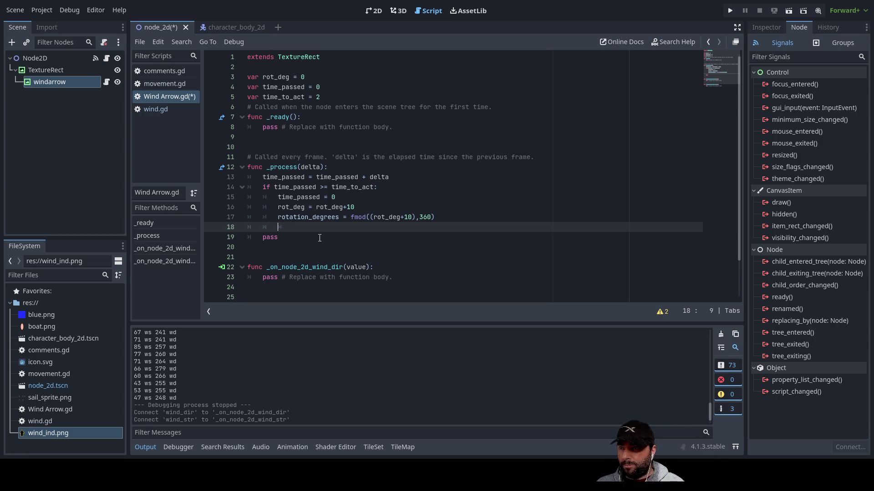
# Autocomplete 'wind' into an _on_node_2d_wind_dir() call on empty line 18.
pyautogui.press('Up')
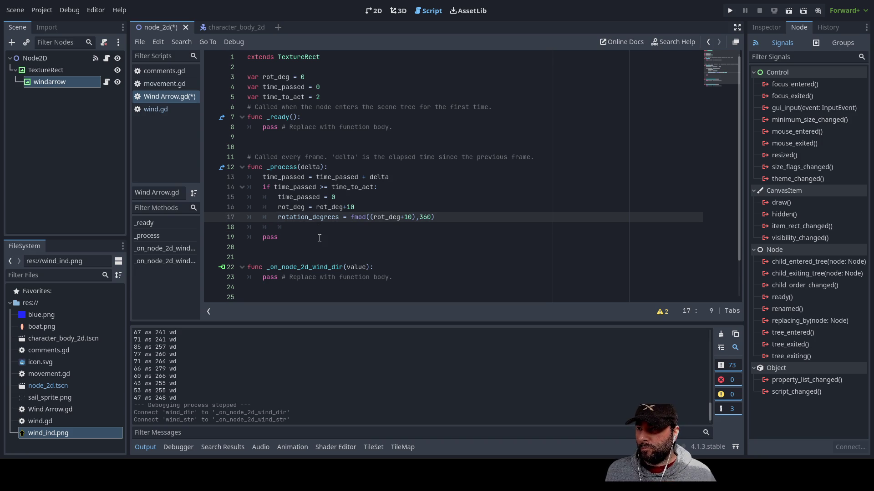
pyautogui.press('Down')
pyautogui.write('wi')
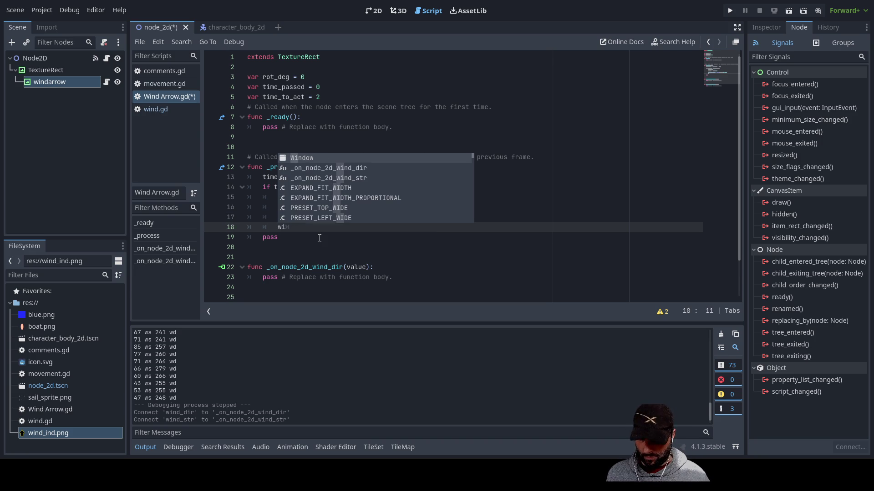
pyautogui.write('nd')
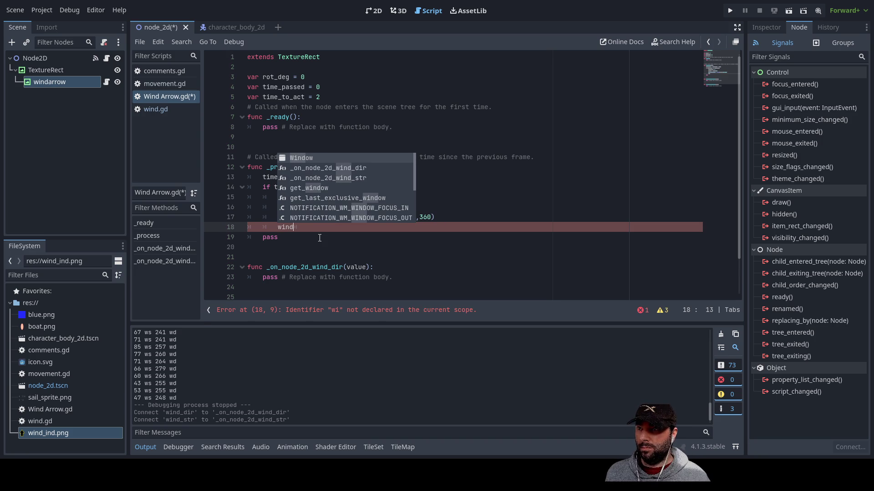
pyautogui.click(348, 167)
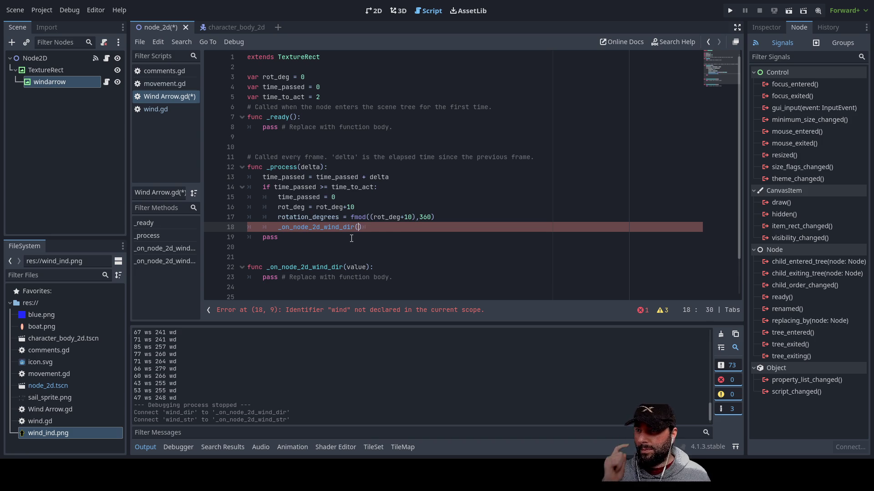
# Remove the _on_node_2d_wind_dir() call so line 18 is blank, then view Node2D's signals.
pyautogui.click(366, 228)
pyautogui.moveTo(366, 227); pyautogui.dragTo(277, 229)
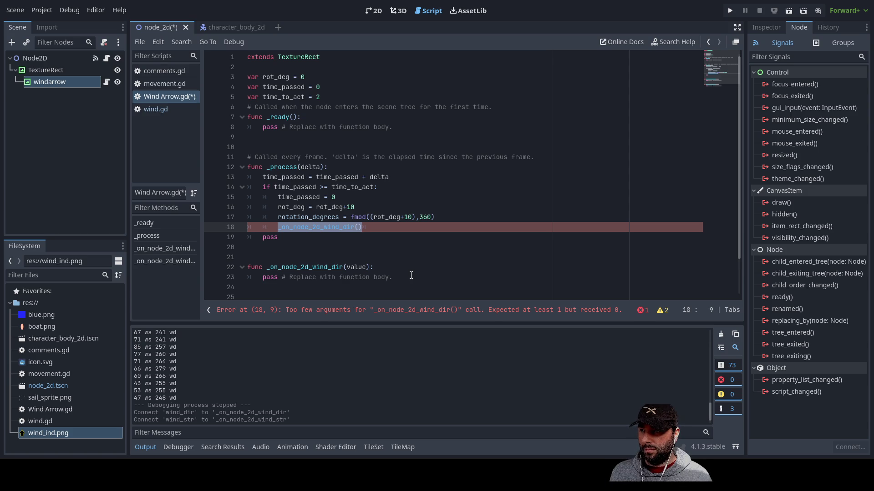
pyautogui.click(380, 234)
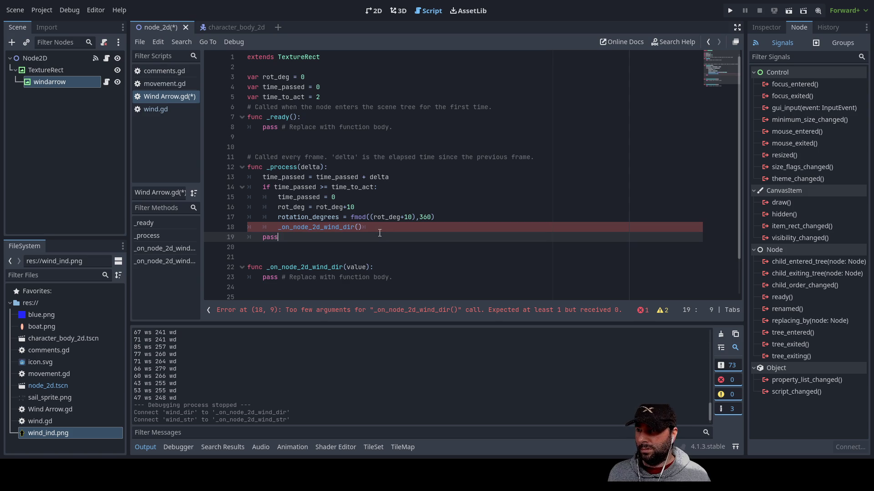
pyautogui.doubleClick(312, 227)
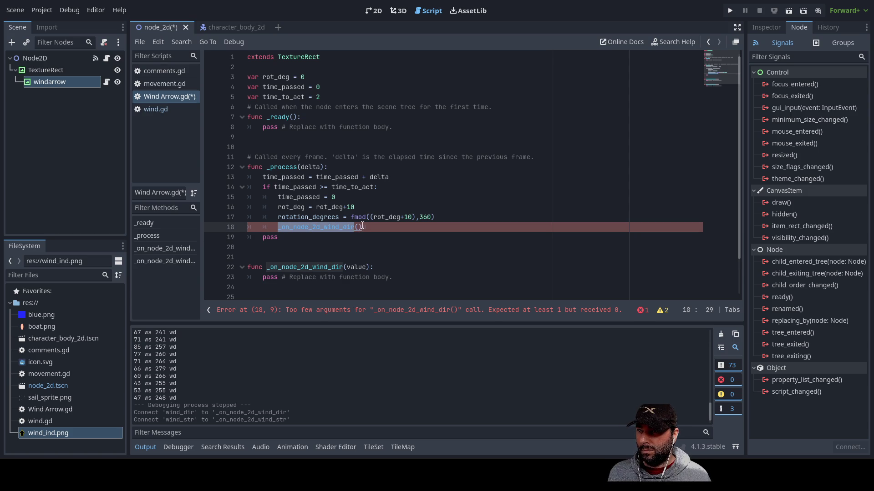
pyautogui.moveTo(366, 227); pyautogui.dragTo(277, 228)
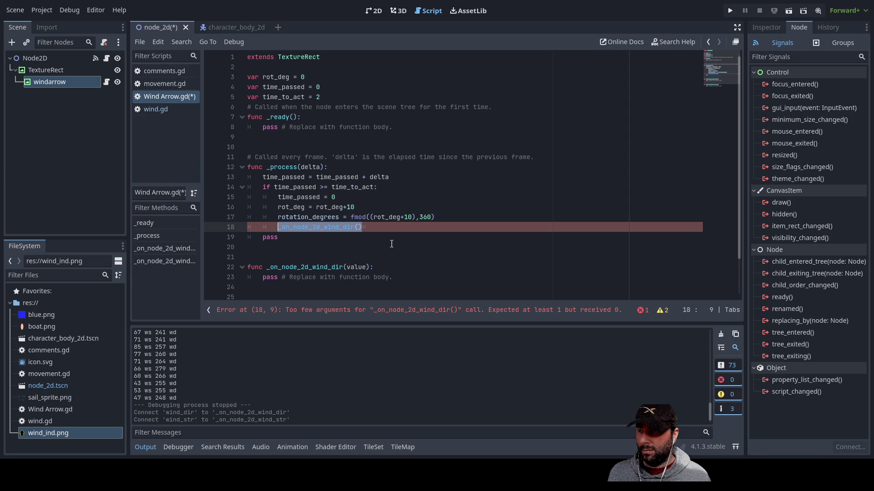
pyautogui.press('BackSpace')
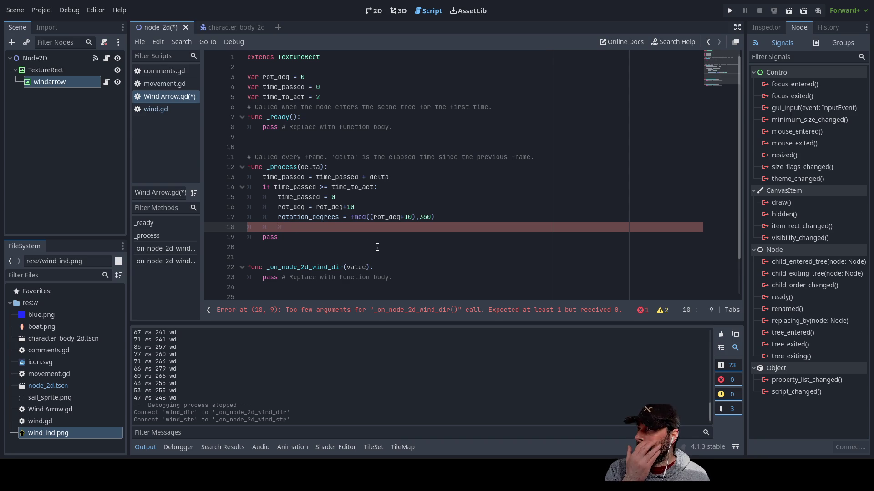
pyautogui.click(45, 58)
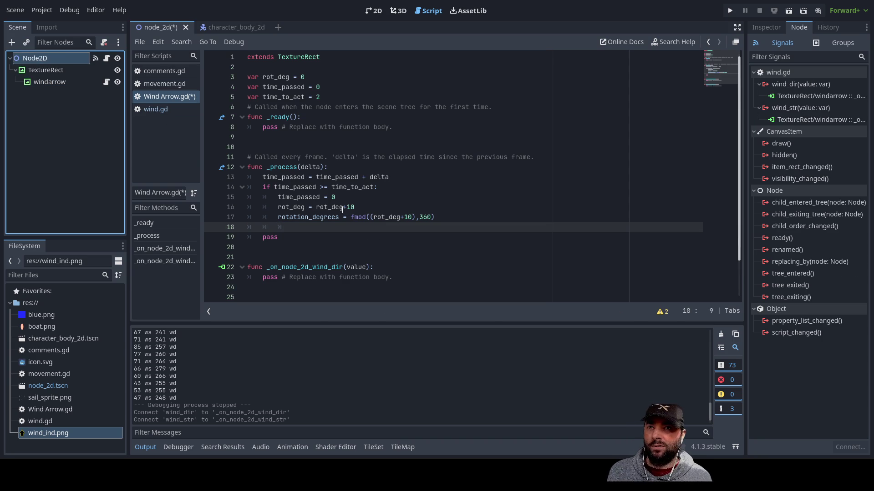
pyautogui.click(298, 223)
pyautogui.press('BackSpace')
pyautogui.write('ind')
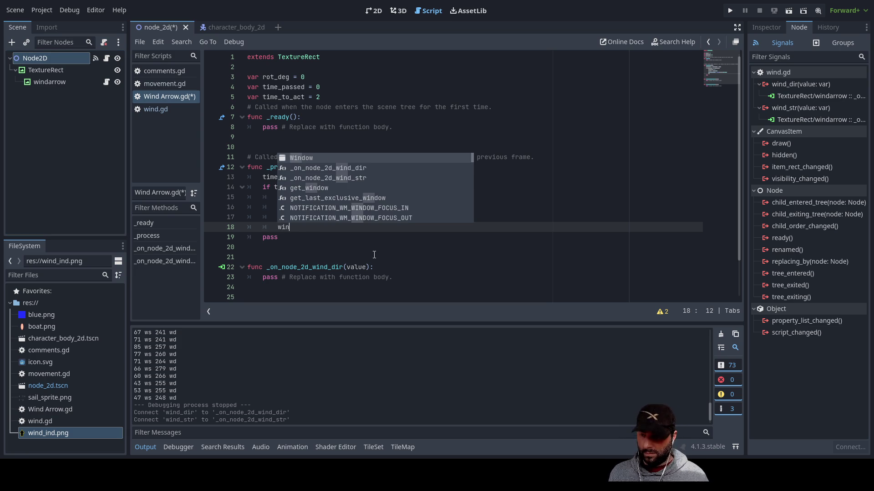
pyautogui.press('Down')
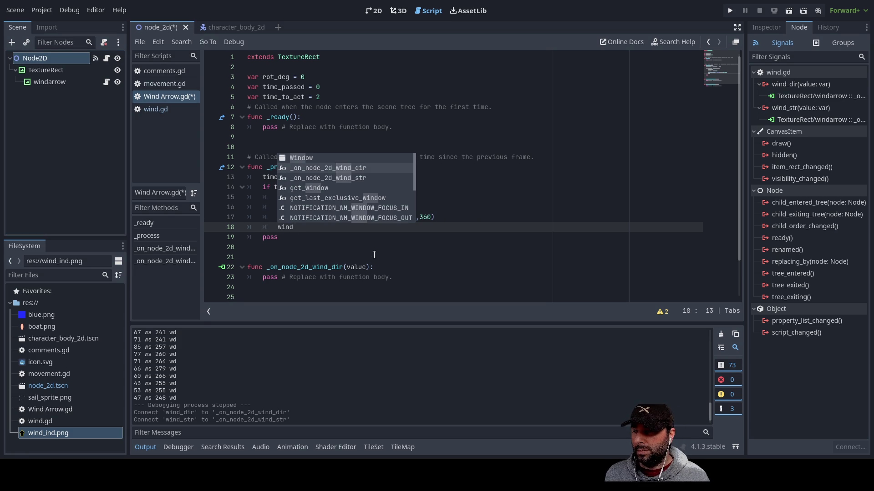
pyautogui.press('Down')
pyautogui.press('Down')
pyautogui.press('Down')
pyautogui.press('Down')
pyautogui.press('Down')
pyautogui.press('Down')
pyautogui.press('Up')
pyautogui.press('Up')
pyautogui.press('Up')
pyautogui.press('Up')
pyautogui.press('Up')
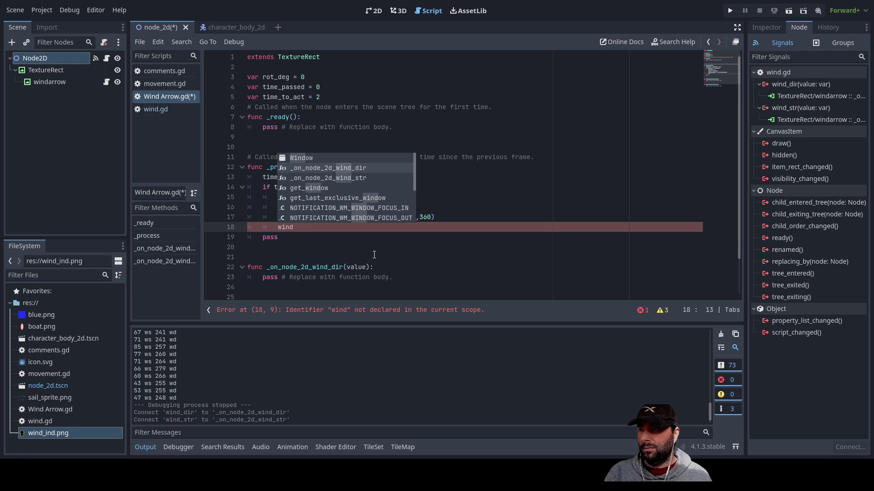
pyautogui.press('Return')
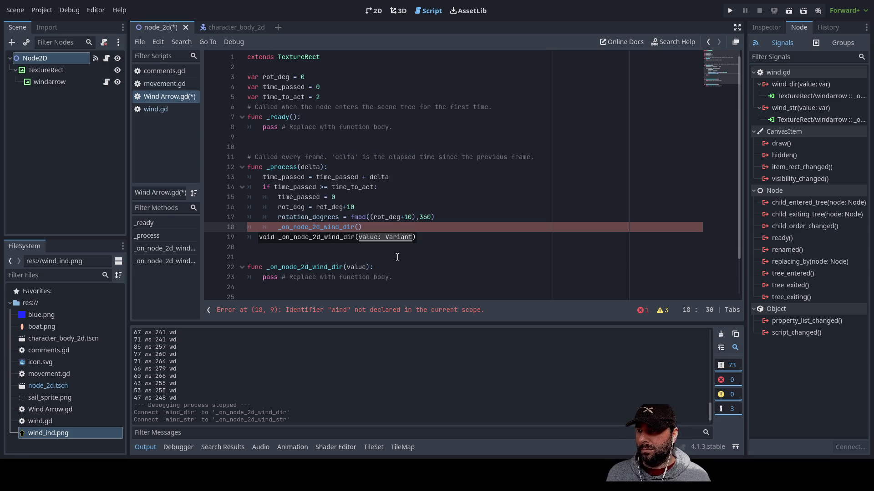
pyautogui.click(393, 257)
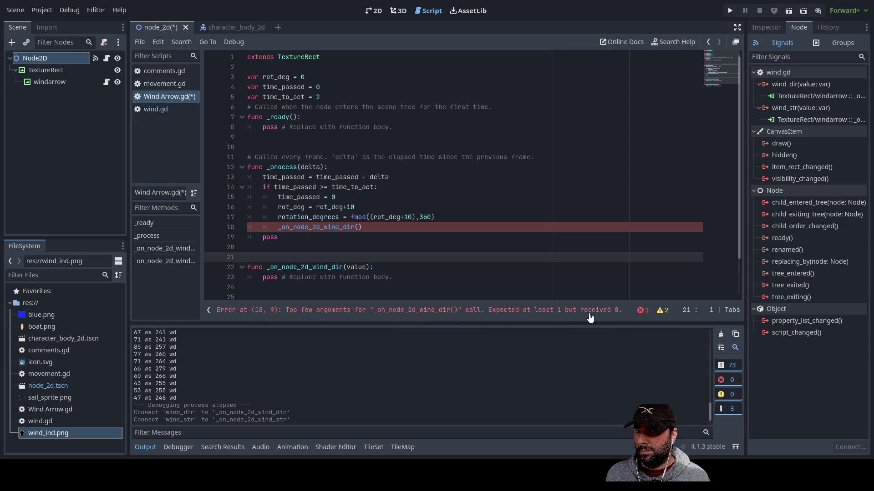
pyautogui.moveTo(366, 227)
pyautogui.mouseDown()
pyautogui.moveTo(264, 227)
pyautogui.moveTo(272, 226)
pyautogui.mouseUp()
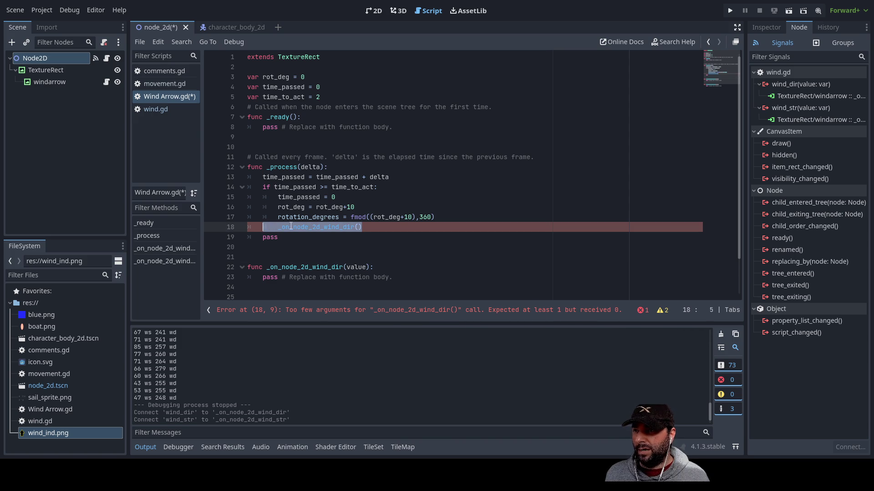
pyautogui.press('BackSpace')
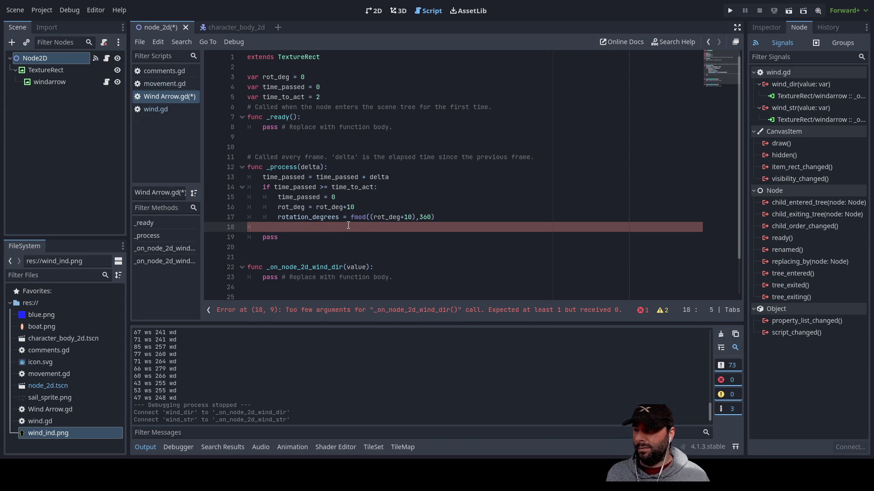
pyautogui.press('BackSpace')
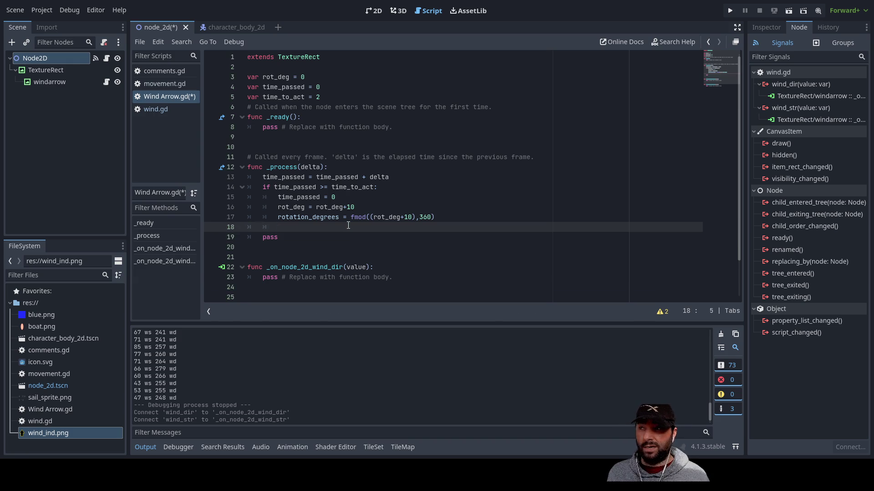
# Compare signals by switching the Node tab from windarrow to Node2D and back to windarrow.
pyautogui.click(45, 83)
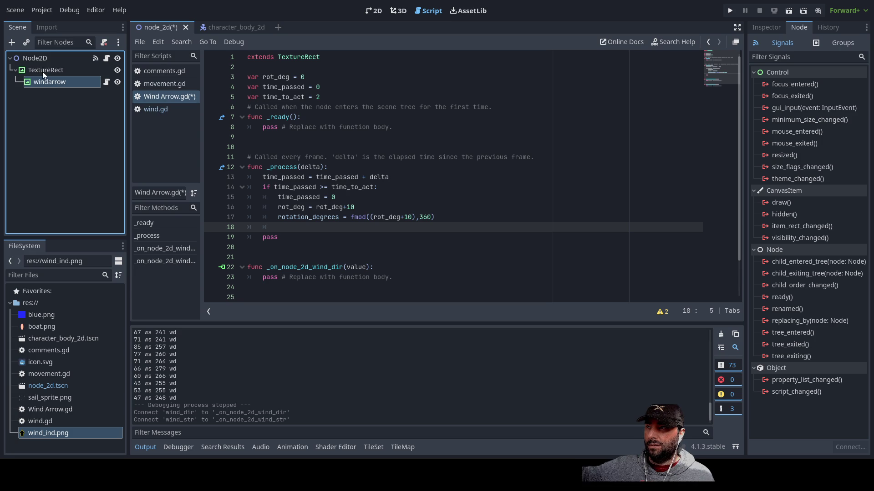
pyautogui.click(45, 59)
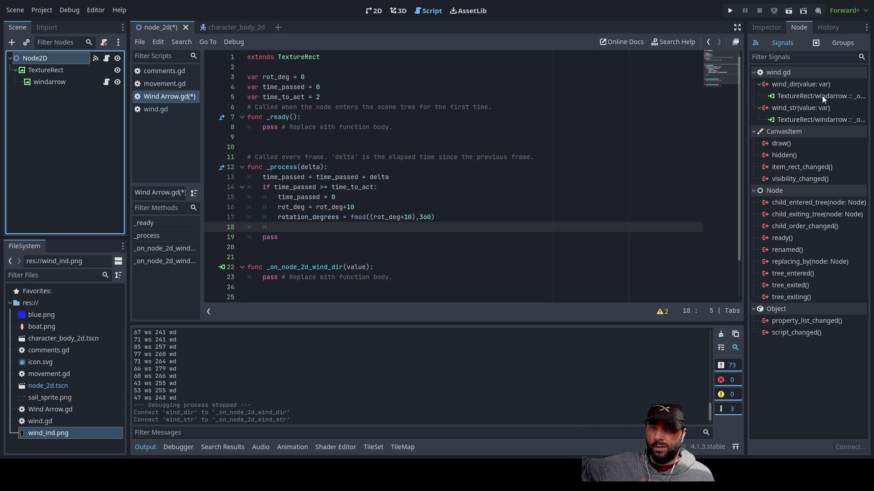
pyautogui.click(45, 81)
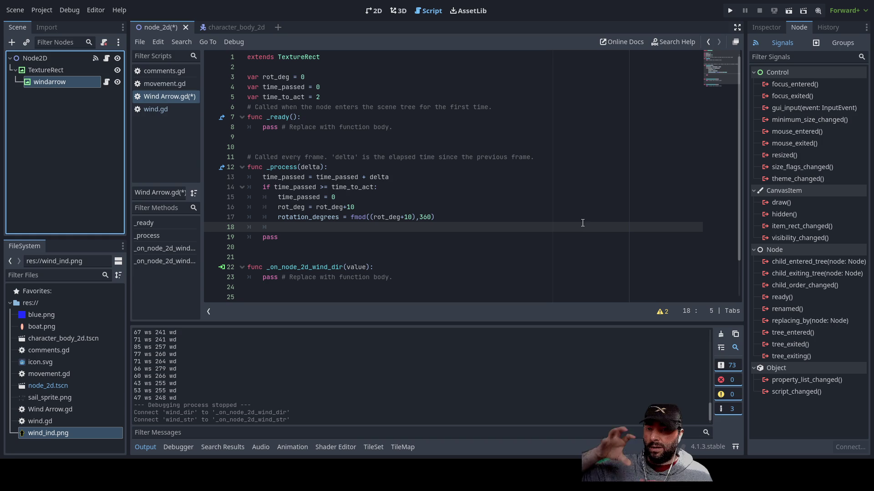
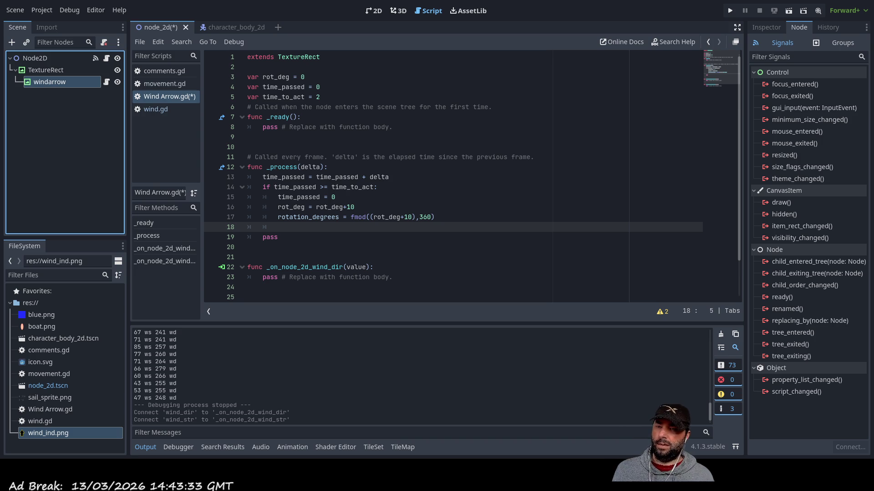
# Insert blank lines above _process to make room for a new function.
pyautogui.click(277, 250)
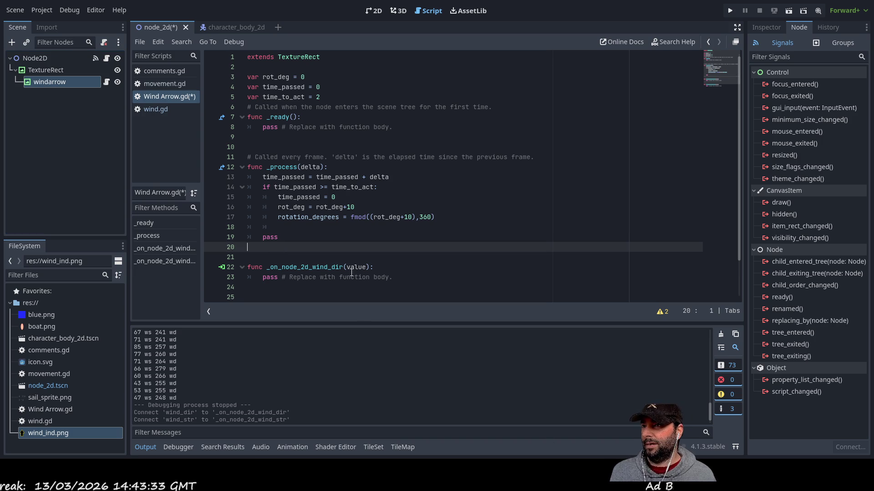
pyautogui.press('Up')
pyautogui.press('Up')
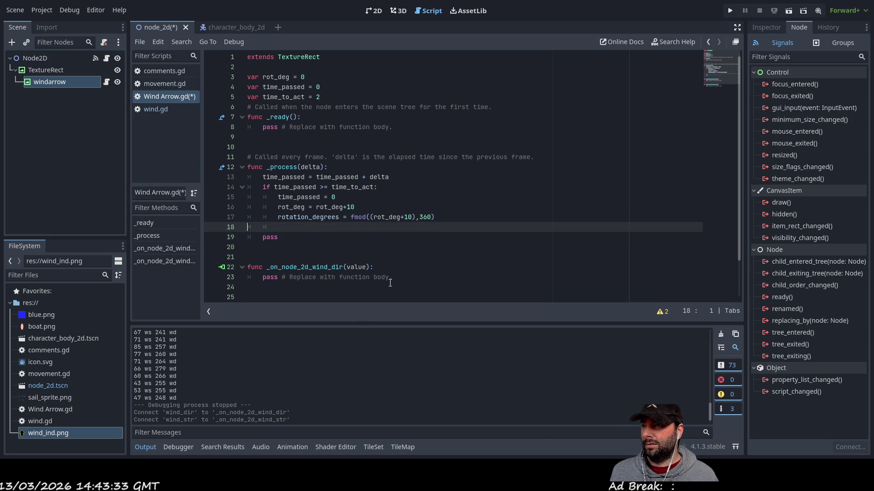
pyautogui.press('Down')
pyautogui.press('Down')
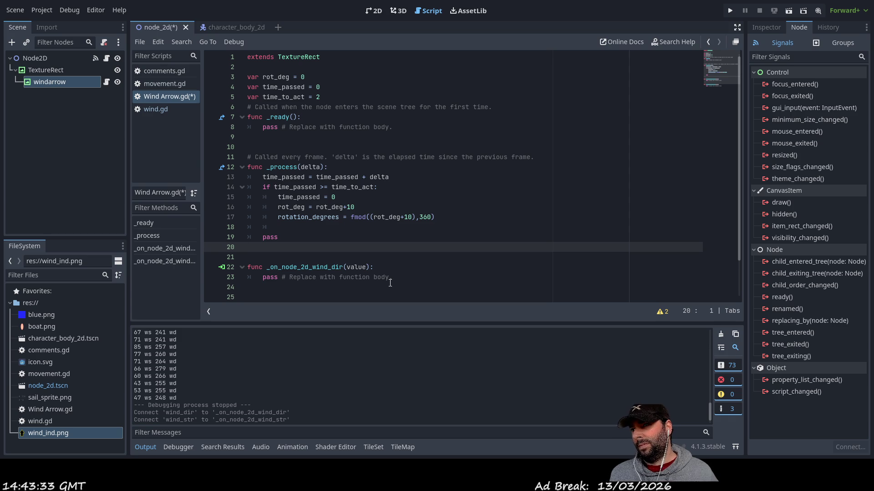
pyautogui.press('Up')
pyautogui.press('Up')
pyautogui.press('Up')
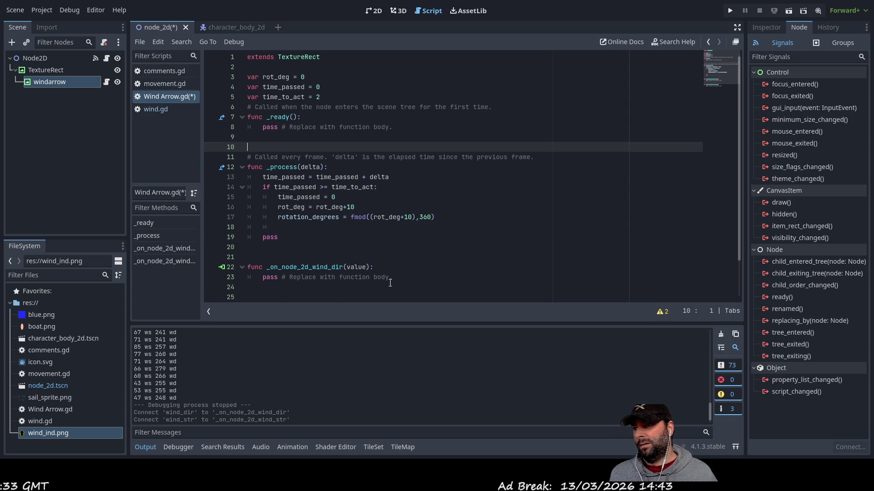
pyautogui.press('Down')
pyautogui.press('Return')
pyautogui.press('Return')
pyautogui.press('Up')
pyautogui.press('Up')
# Try typing a 'func wind' declaration with completion suggestions, then clear the line.
pyautogui.write('fun')
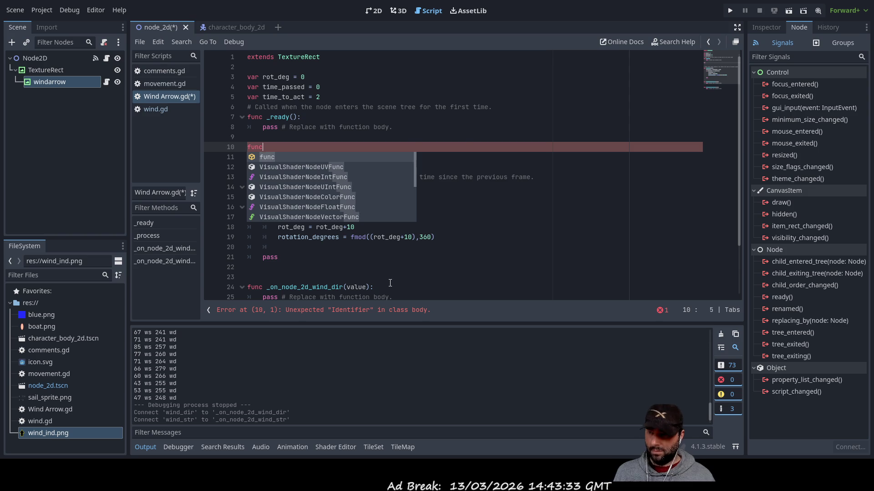
pyautogui.write('c _')
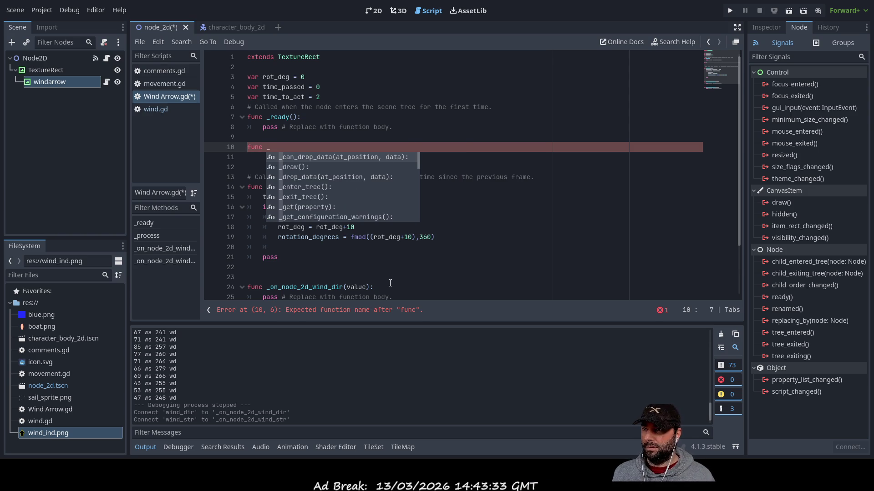
pyautogui.press('BackSpace')
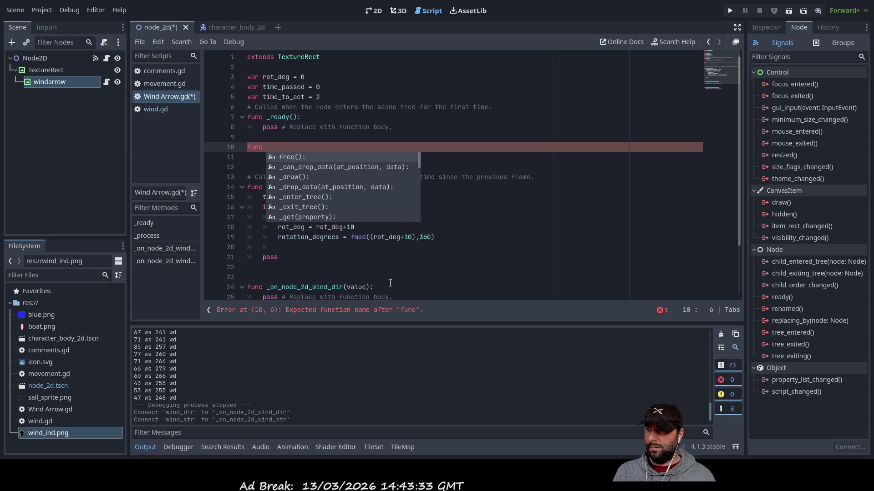
pyautogui.press('Down')
pyautogui.press('Down')
pyautogui.press('Down')
pyautogui.press('Up')
pyautogui.press('Up')
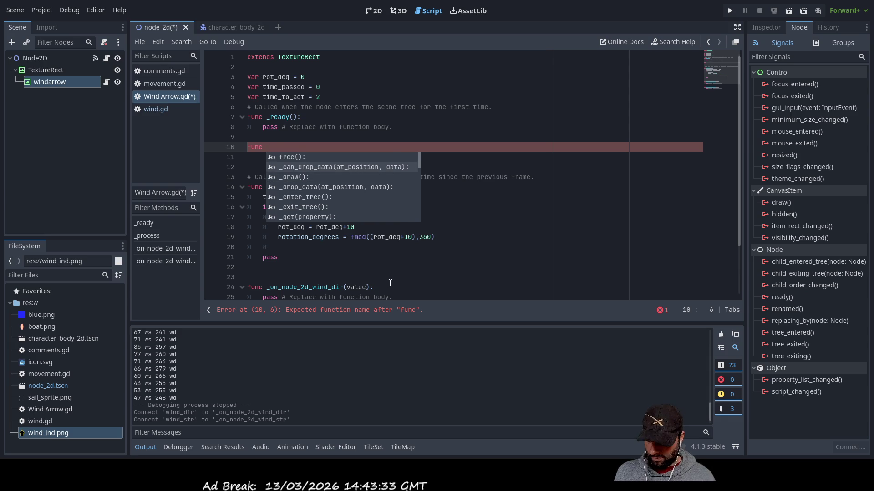
pyautogui.write('wind')
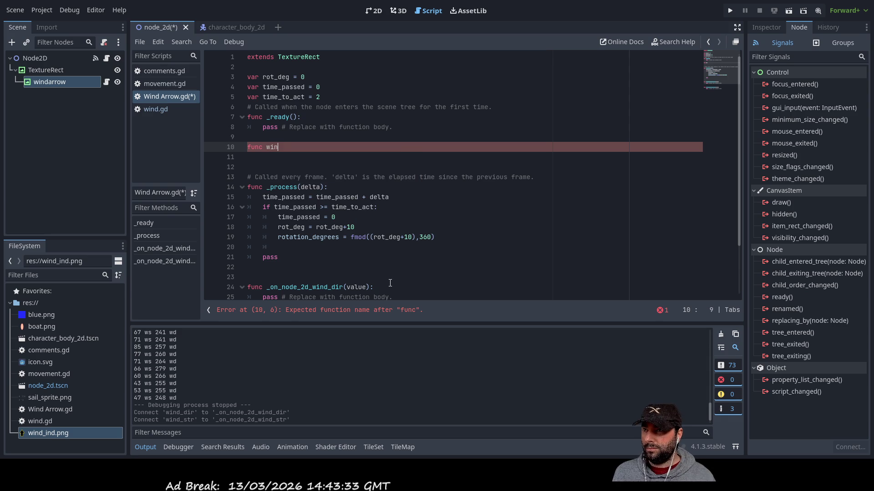
pyautogui.press('BackSpace')
pyautogui.press('BackSpace')
pyautogui.press('BackSpace')
pyautogui.press('BackSpace')
pyautogui.press('BackSpace')
pyautogui.press('BackSpace')
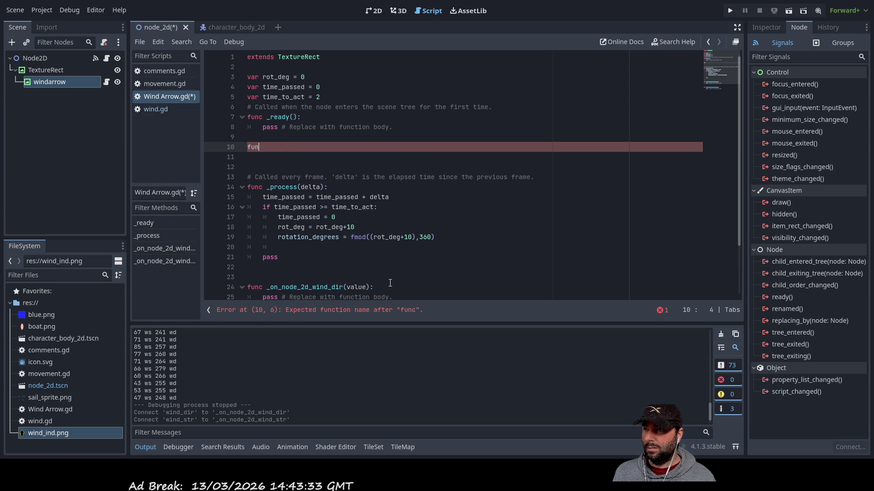
pyautogui.write('wind')
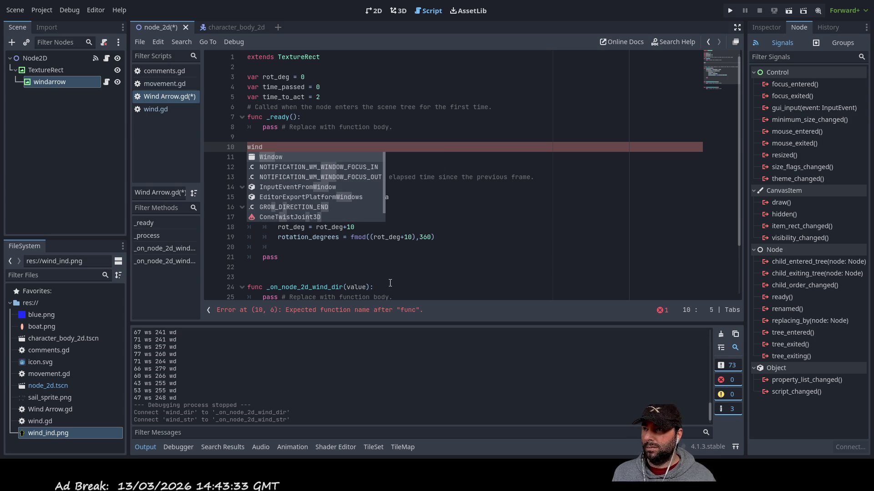
pyautogui.press('Down')
pyautogui.press('Down')
pyautogui.press('Down')
pyautogui.press('BackSpace')
pyautogui.press('BackSpace')
pyautogui.press('BackSpace')
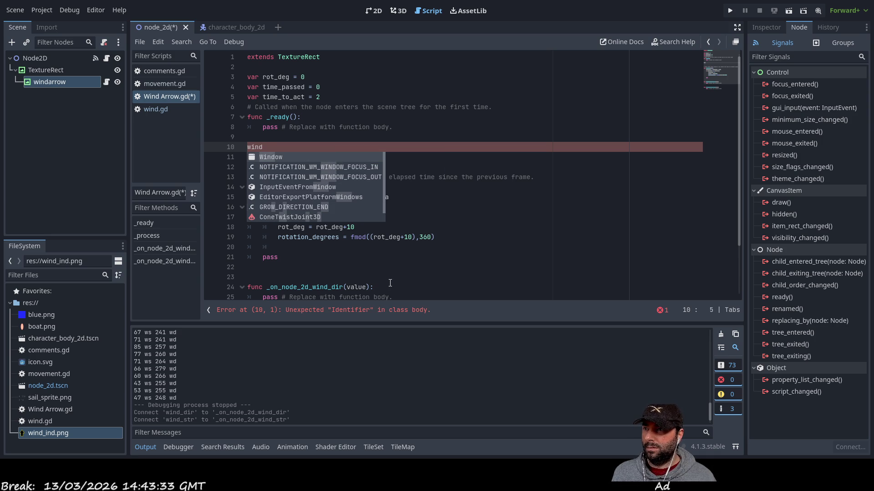
pyautogui.press('BackSpace')
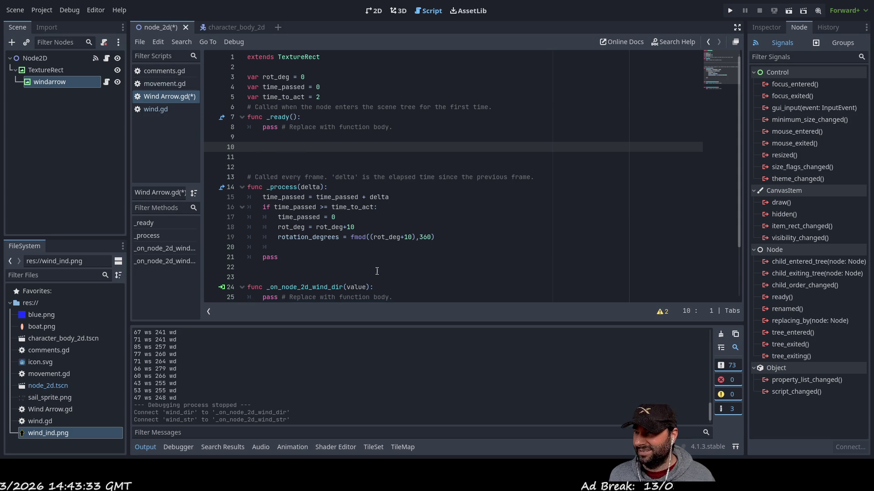
# Add a new line before pass in the _on_node_2d_wind_dir handler.
pyautogui.scroll(-2, 373, 273)
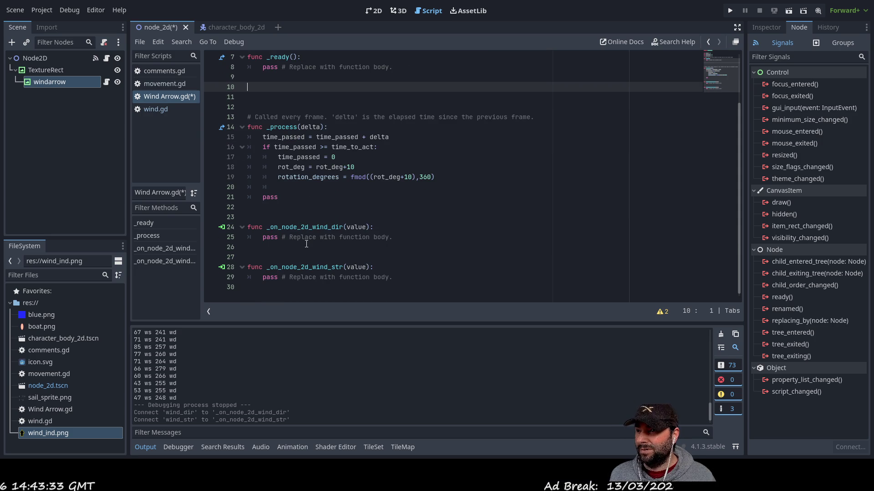
pyautogui.click(300, 227)
pyautogui.press('End')
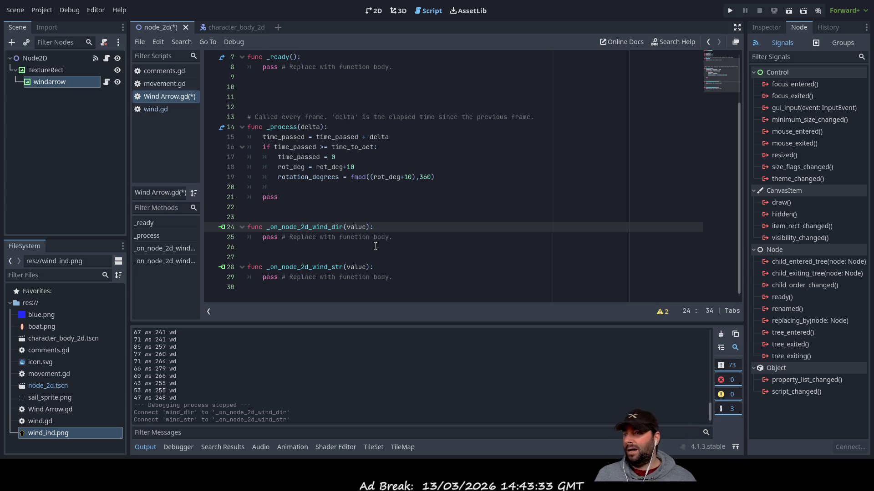
pyautogui.click(263, 237)
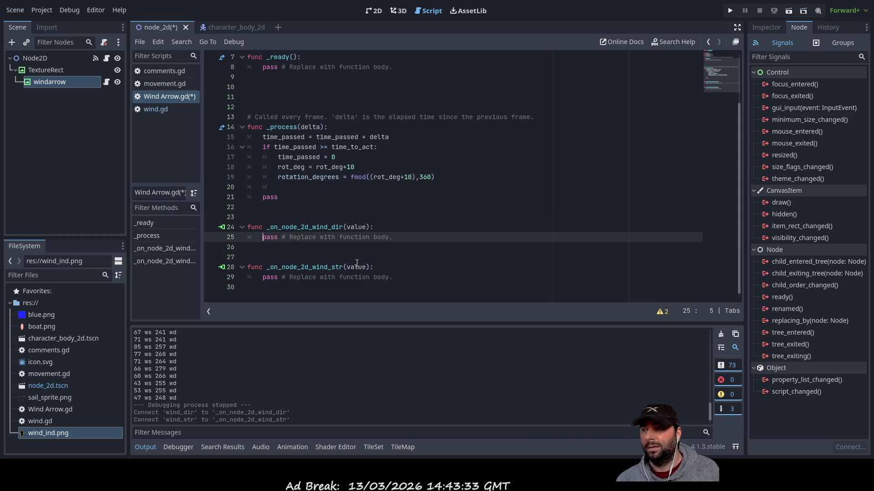
pyautogui.press('Return')
pyautogui.press('Up')
pyautogui.press('Up')
pyautogui.press('Up')
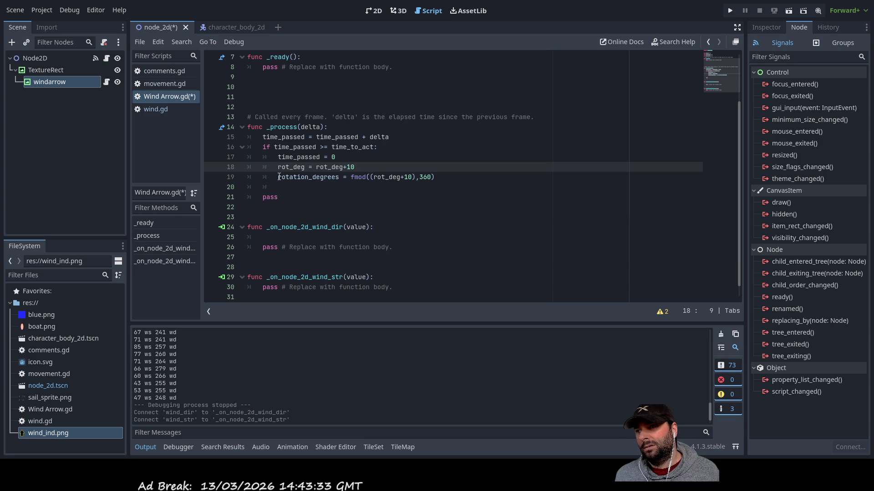
# Copy 'rotation_degrees =' from _process into the handler and complete it with 'value'.
pyautogui.moveTo(279, 177); pyautogui.dragTo(347, 178)
pyautogui.hotkey('ctrl', 'c')
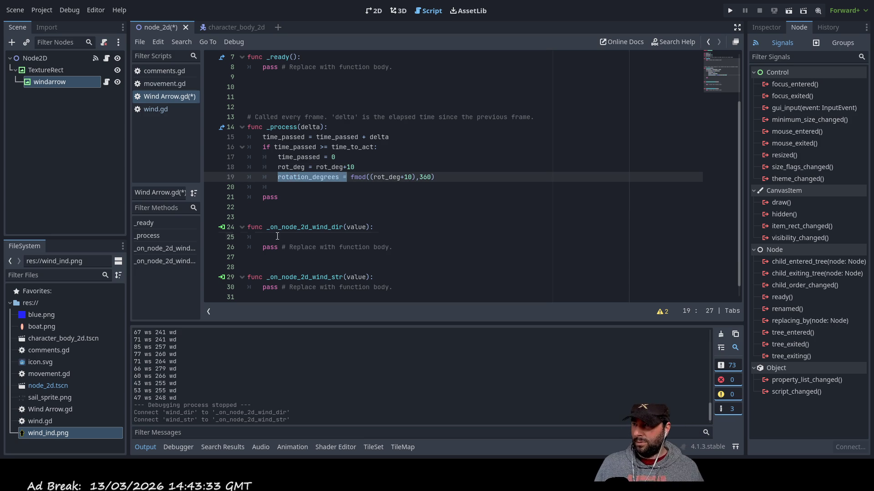
pyautogui.click(369, 237)
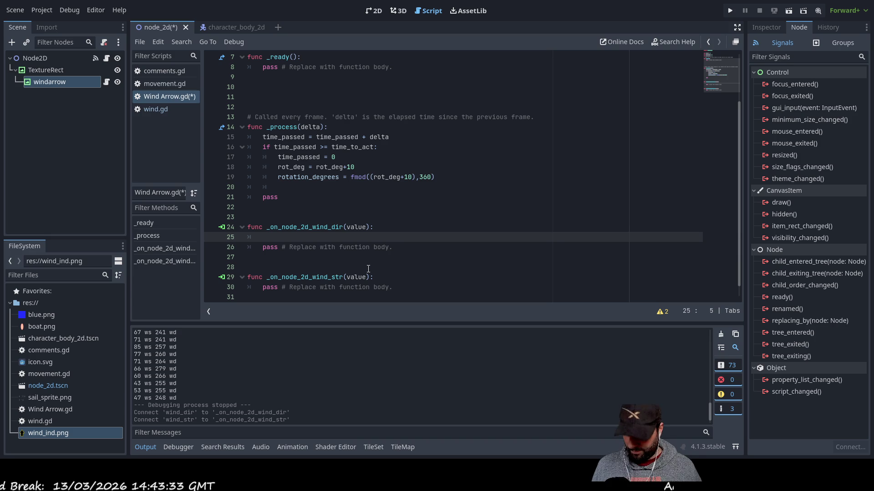
pyautogui.hotkey('ctrl', 'v')
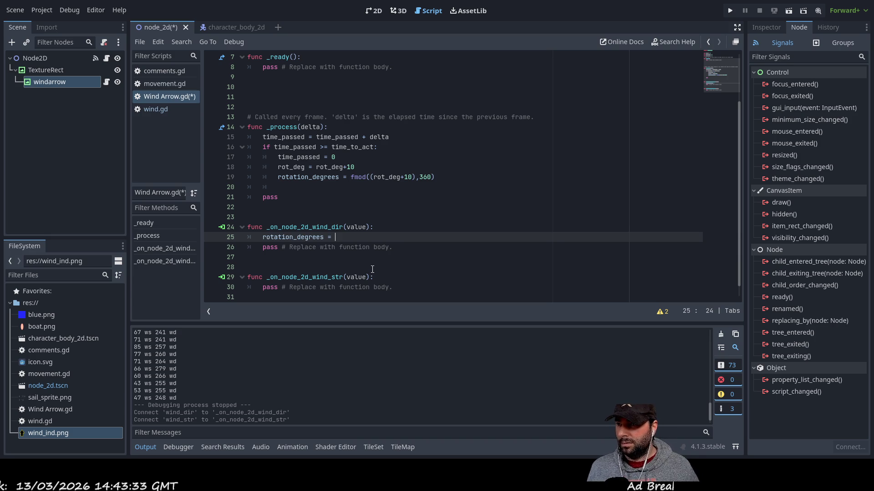
pyautogui.hotkey('ctrl', 'space')
pyautogui.write('val')
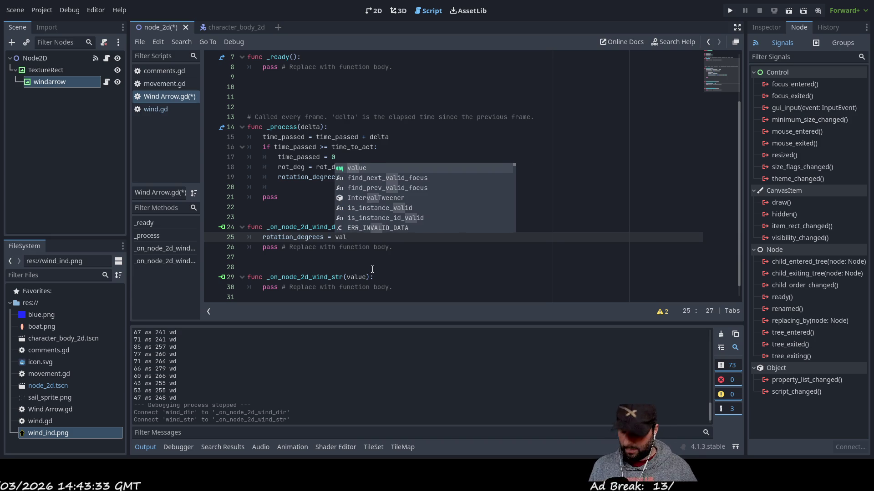
pyautogui.write('ue')
pyautogui.click(372, 269)
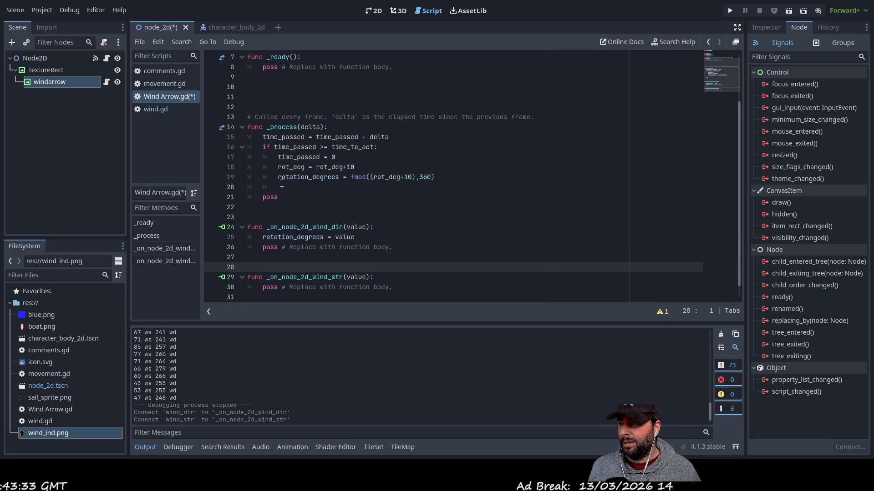
pyautogui.moveTo(398, 190)
pyautogui.mouseDown()
pyautogui.moveTo(253, 151)
pyautogui.moveTo(242, 138)
pyautogui.mouseUp()
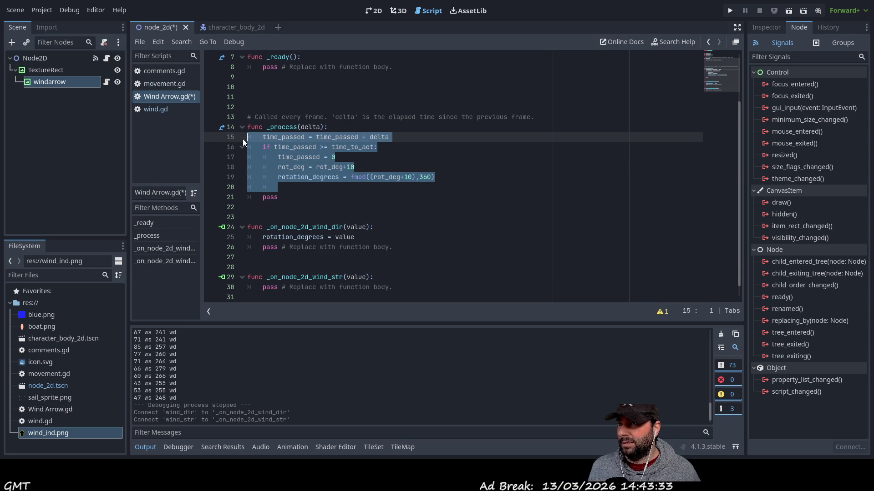
# Delete the selected timed rotation lines from _process and run the project.
pyautogui.press('Delete')
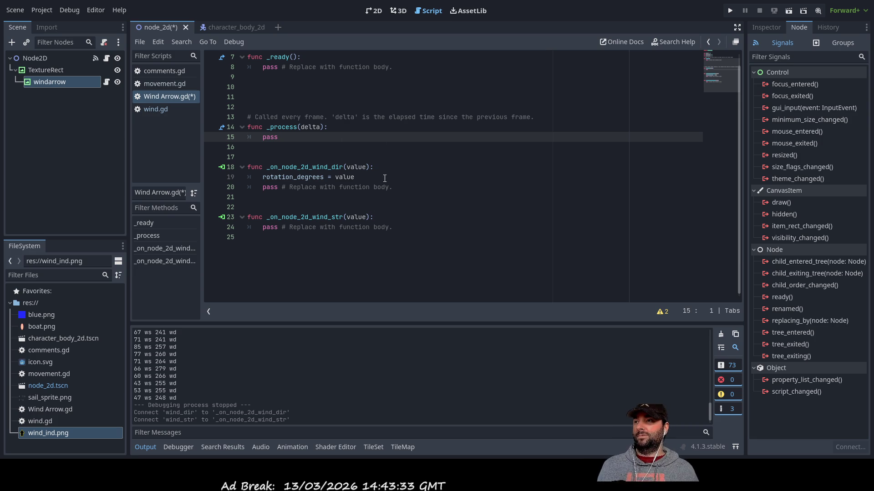
pyautogui.click(789, 13)
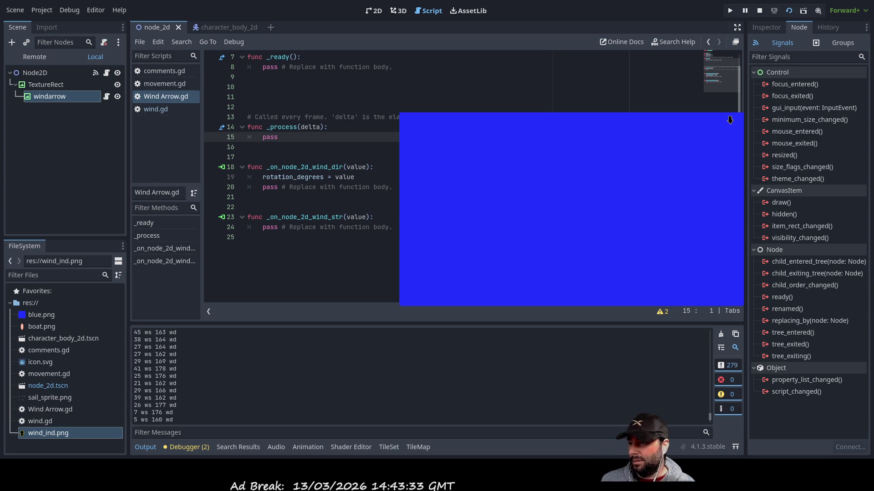
pyautogui.click(199, 448)
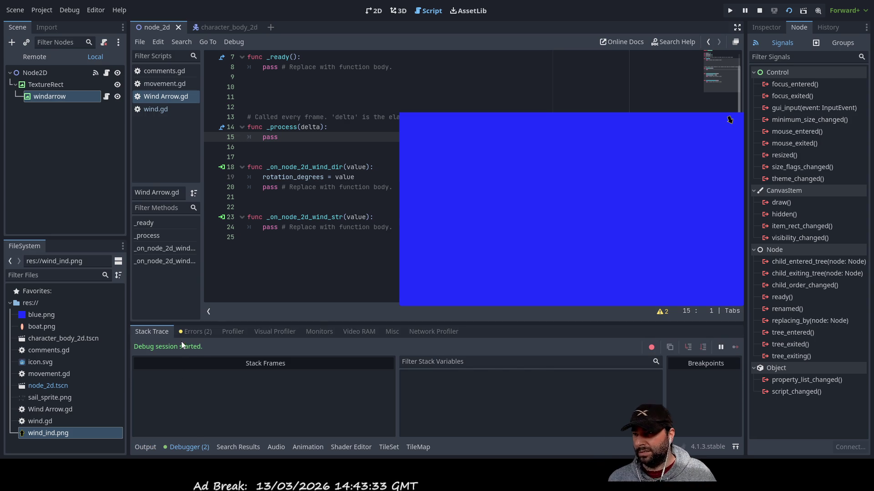
pyautogui.click(190, 331)
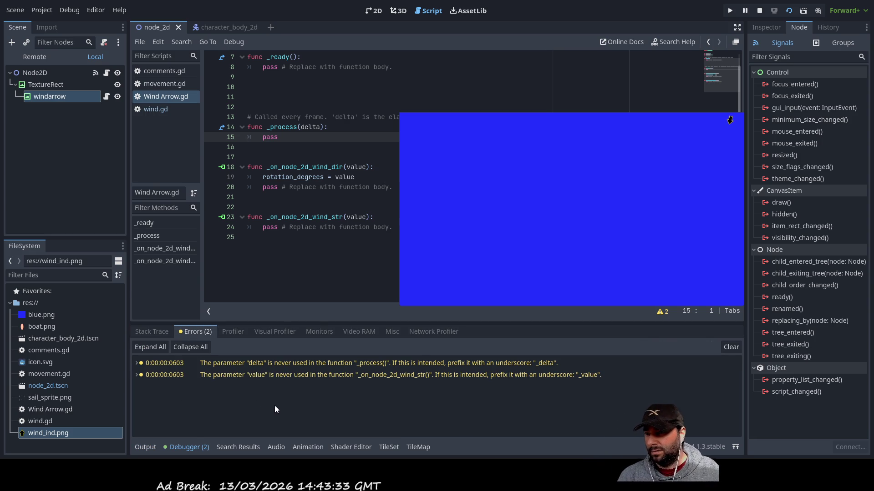
pyautogui.scroll(2, 381, 250)
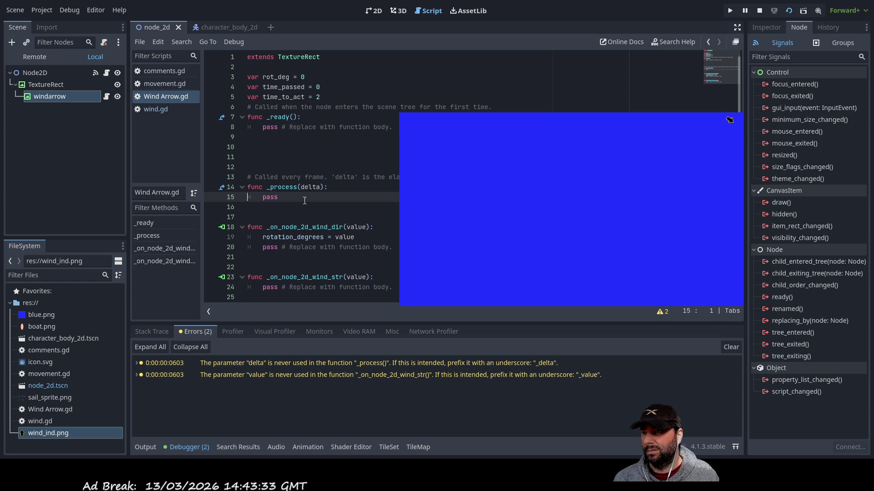
pyautogui.scroll(-1, 331, 235)
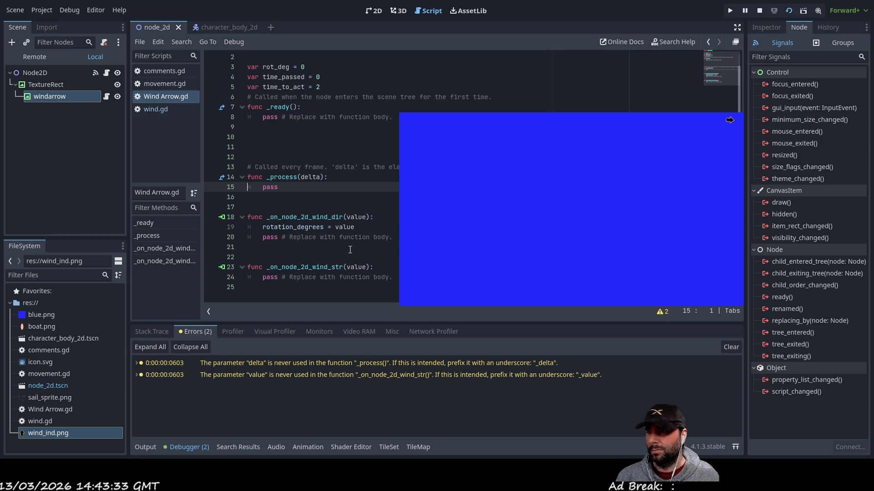
pyautogui.click(147, 330)
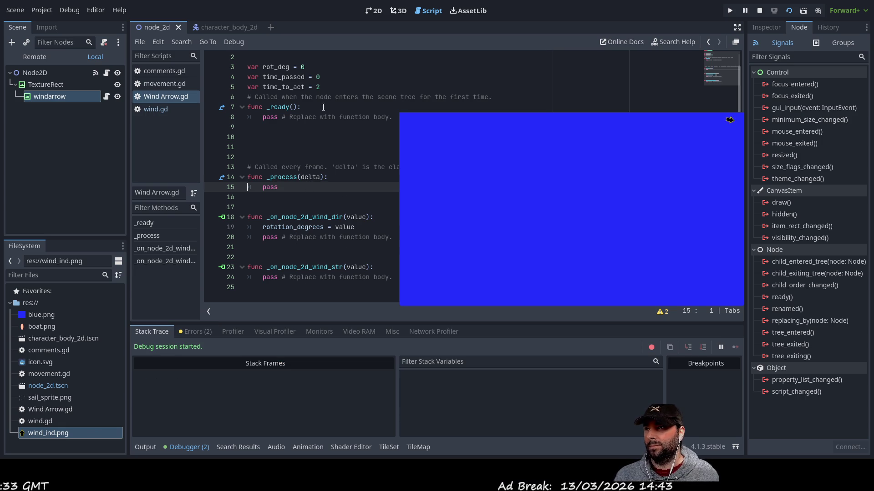
# Cut the three unused variable declarations, remove spare blank lines, and stop the game.
pyautogui.moveTo(320, 87); pyautogui.dragTo(190, 67)
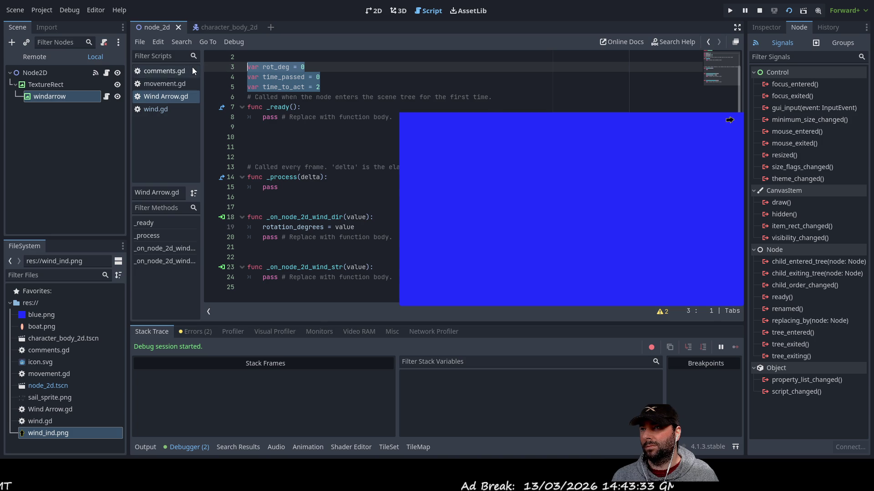
pyautogui.hotkey('ctrl', 'x')
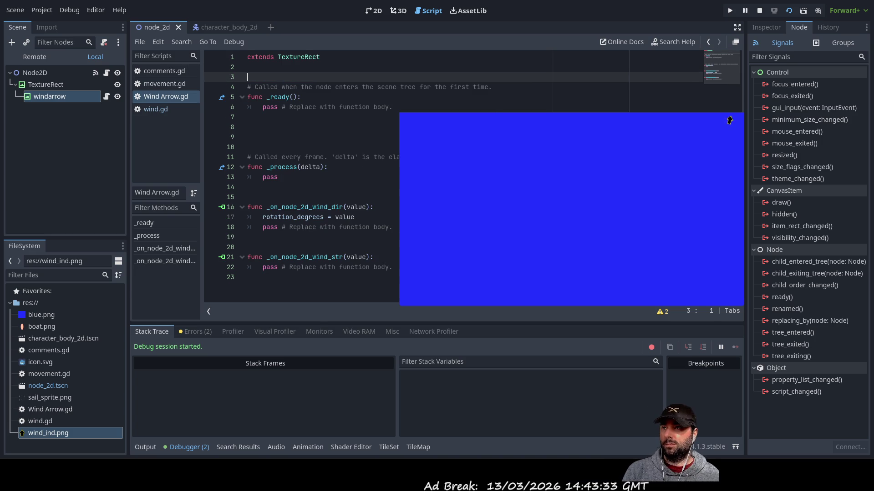
pyautogui.click(246, 128)
pyautogui.press('Delete')
pyautogui.press('Delete')
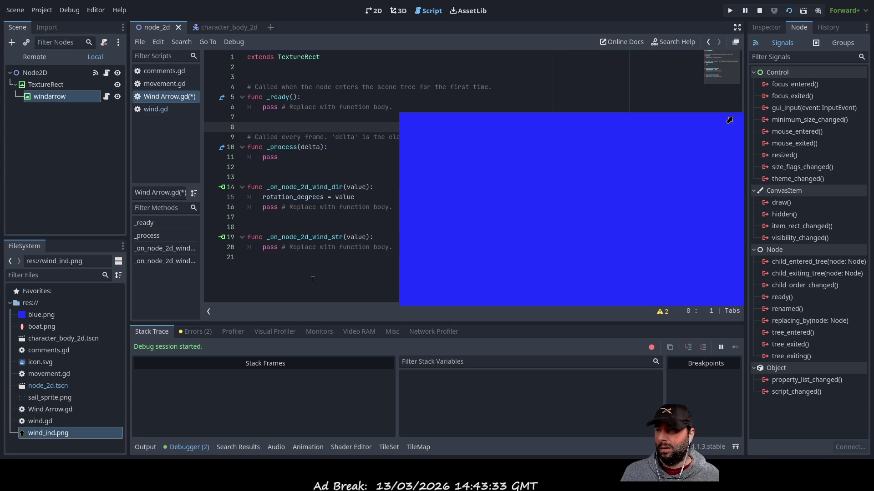
pyautogui.click(759, 11)
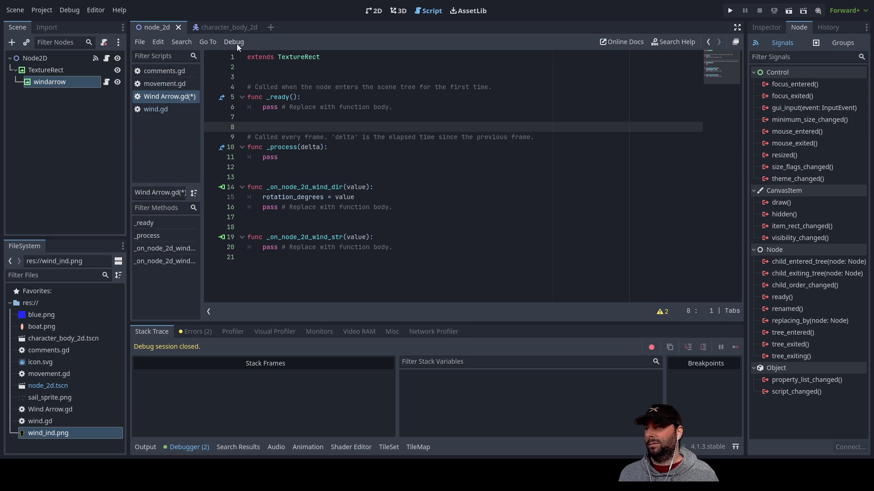
# Zoom in on the arrow in the 2D view and add a TextureRect child under windarrow.
pyautogui.click(374, 11)
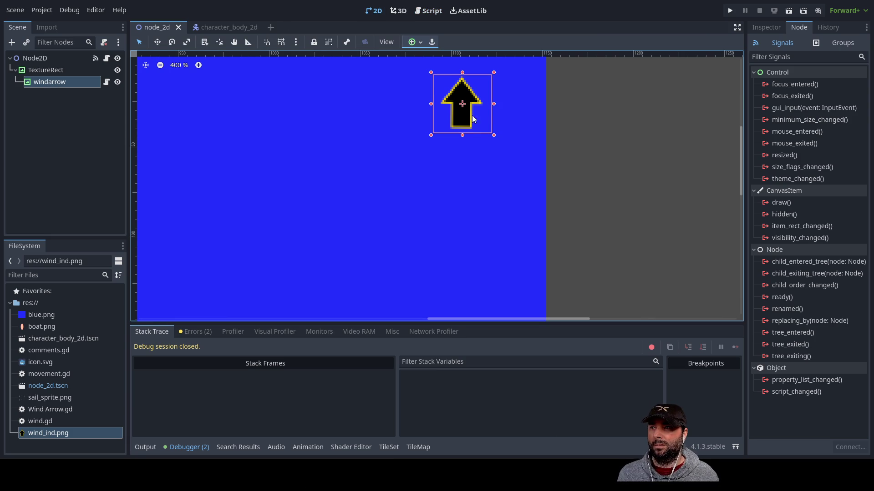
pyautogui.scroll(5, 478, 132)
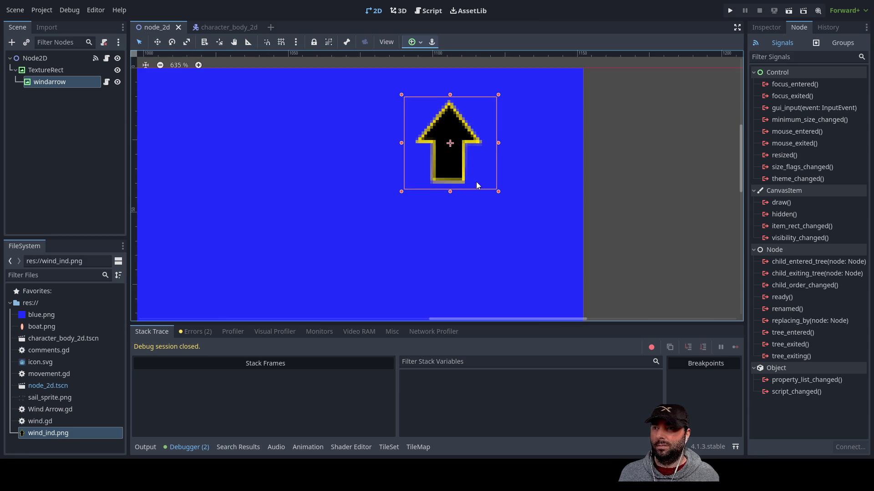
pyautogui.scroll(4, 474, 172)
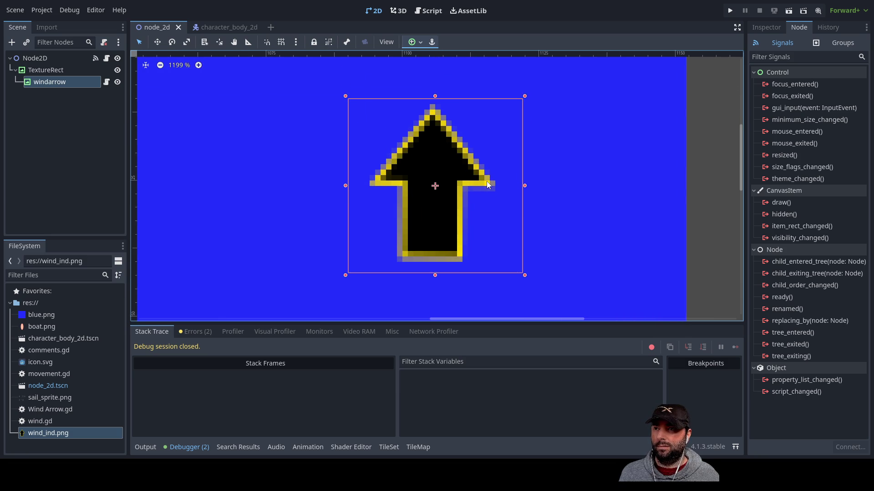
pyautogui.scroll(1, 478, 188)
pyautogui.scroll(1, 469, 193)
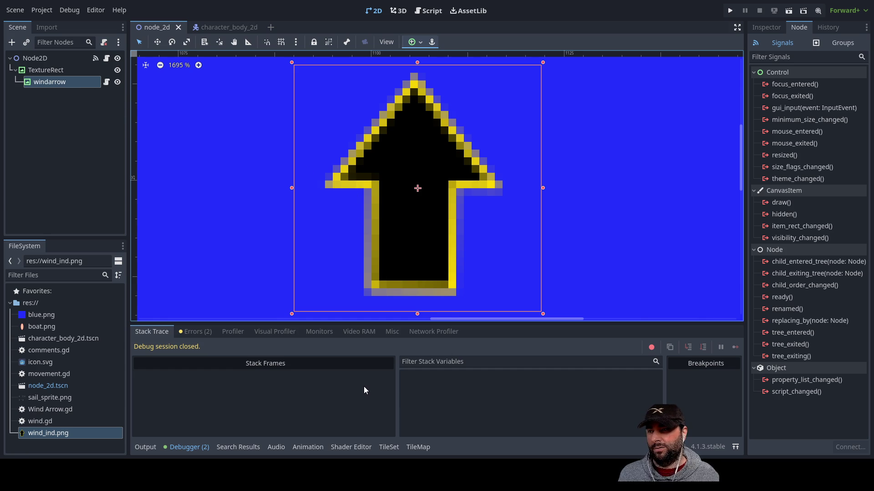
pyautogui.hotkey('ctrl', 'v')
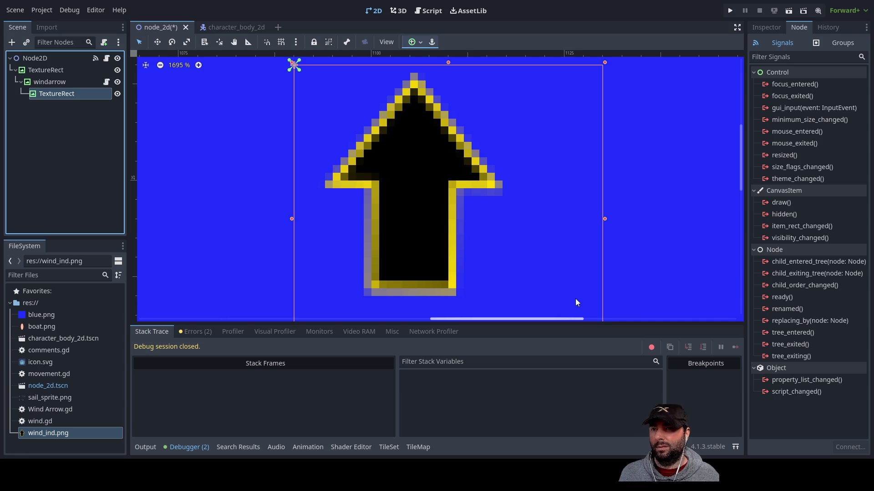
# Resize the child rect into a narrow strip over the stem, then delete it.
pyautogui.scroll(-1, 454, 193)
pyautogui.scroll(-2, 597, 215)
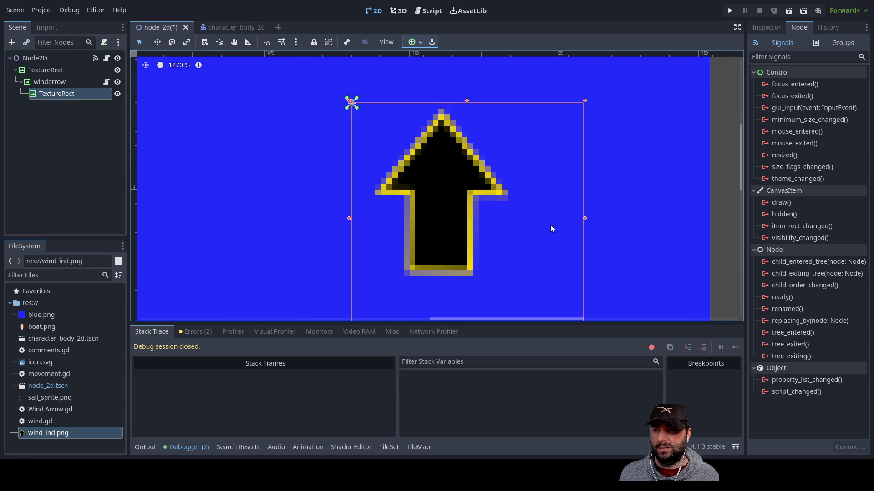
pyautogui.moveTo(564, 279); pyautogui.dragTo(491, 213)
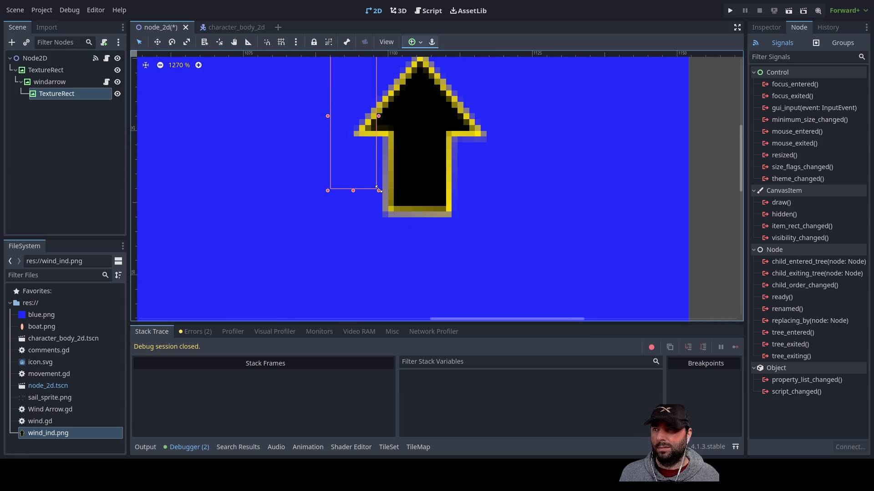
pyautogui.moveTo(372, 156); pyautogui.dragTo(437, 168)
pyautogui.scroll(2, 522, 140)
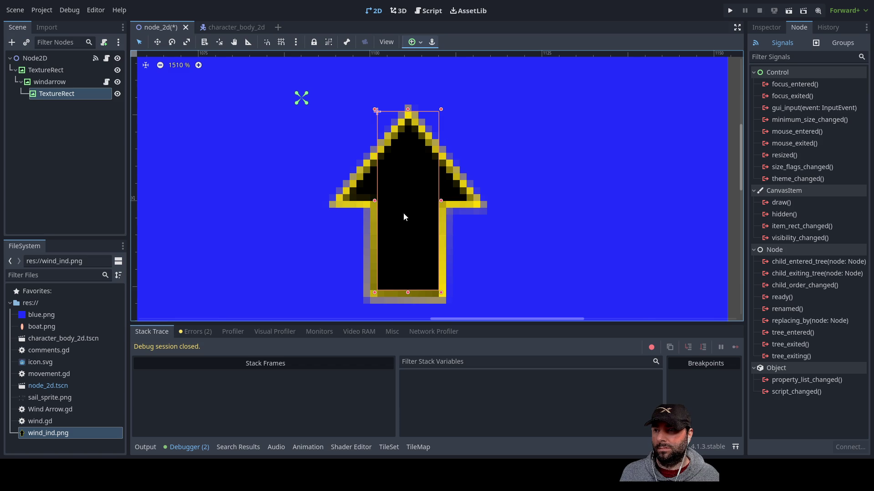
pyautogui.moveTo(330, 290); pyautogui.dragTo(376, 289)
pyautogui.moveTo(415, 221)
pyautogui.mouseDown()
pyautogui.moveTo(248, 210)
pyautogui.moveTo(381, 207)
pyautogui.moveTo(409, 228)
pyautogui.moveTo(402, 179)
pyautogui.moveTo(403, 194)
pyautogui.moveTo(174, 169)
pyautogui.moveTo(252, 188)
pyautogui.mouseUp()
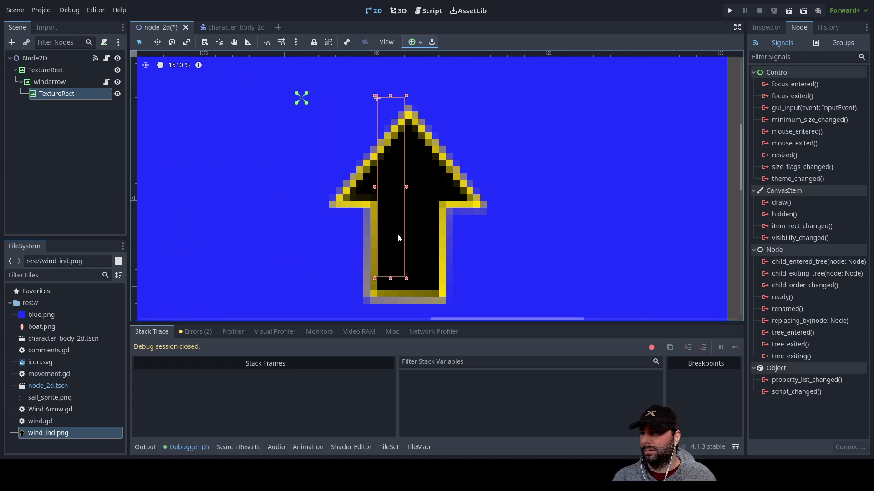
pyautogui.press('Delete')
# Inspect the properties of windarrow and the blue background TextureRect in the Inspector.
pyautogui.click(47, 83)
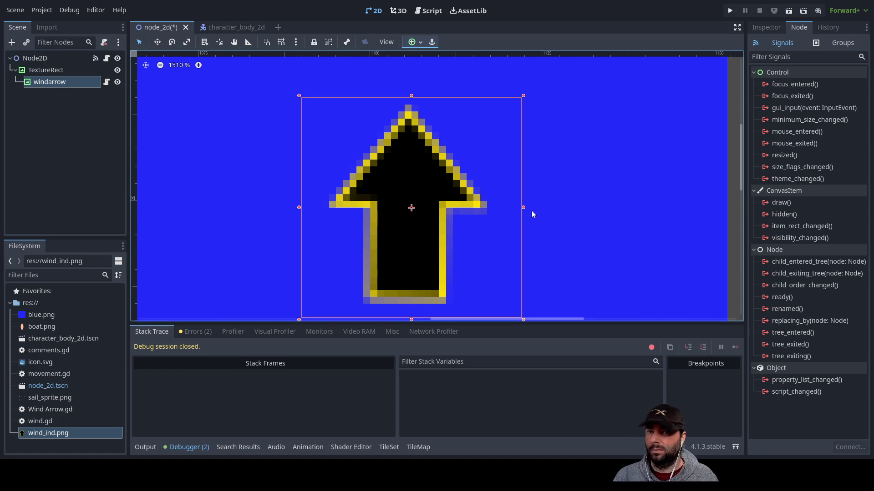
pyautogui.scroll(-2, 542, 205)
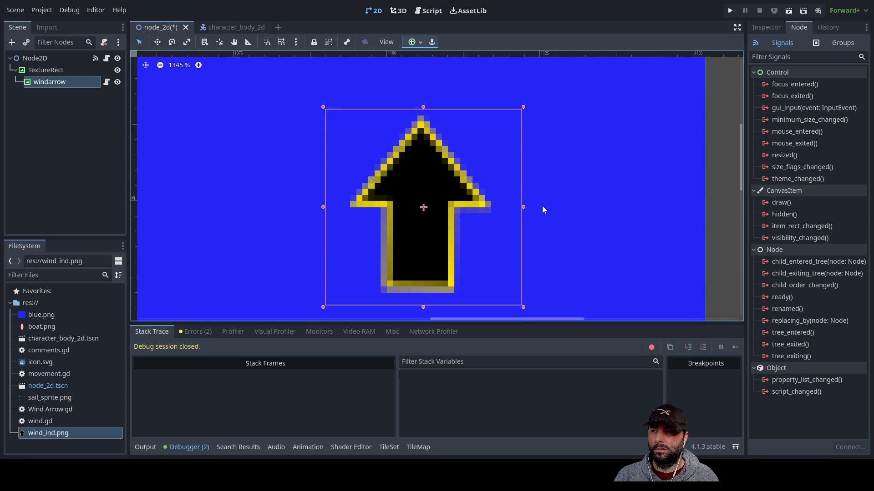
pyautogui.click(766, 28)
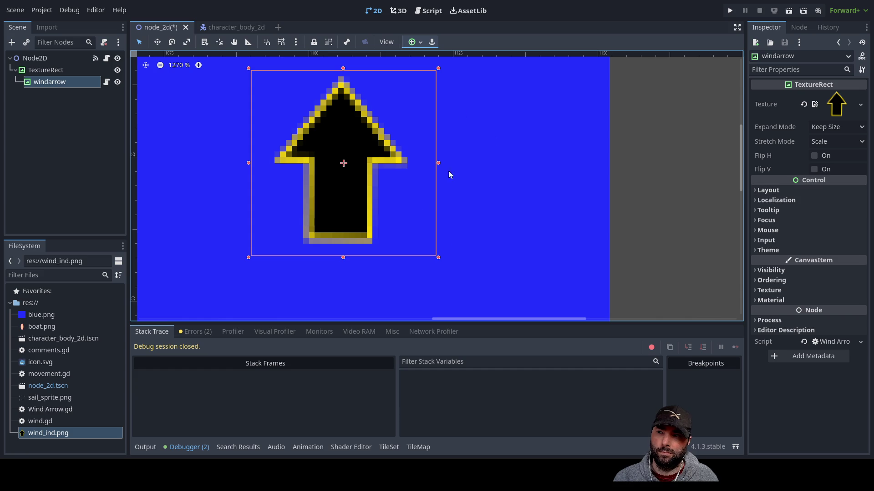
pyautogui.moveTo(481, 209)
pyautogui.mouseDown()
pyautogui.moveTo(570, 131)
pyautogui.moveTo(578, 195)
pyautogui.mouseUp()
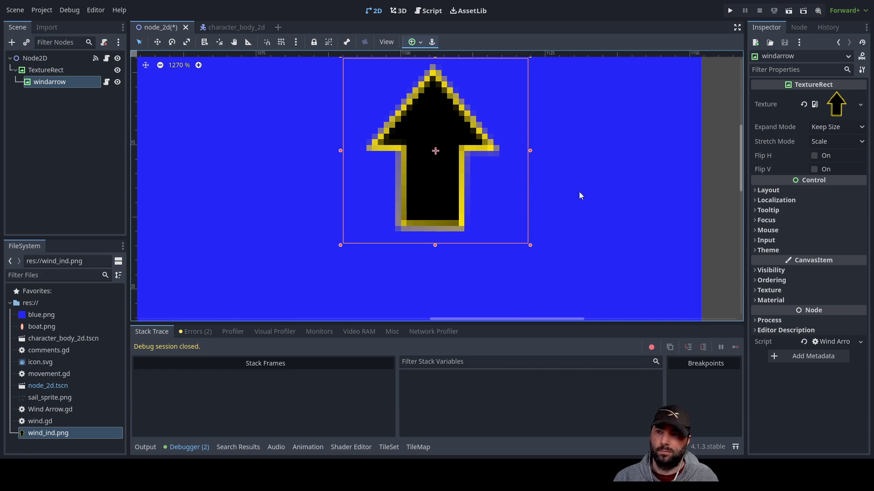
pyautogui.click(529, 225)
pyautogui.scroll(2, 501, 207)
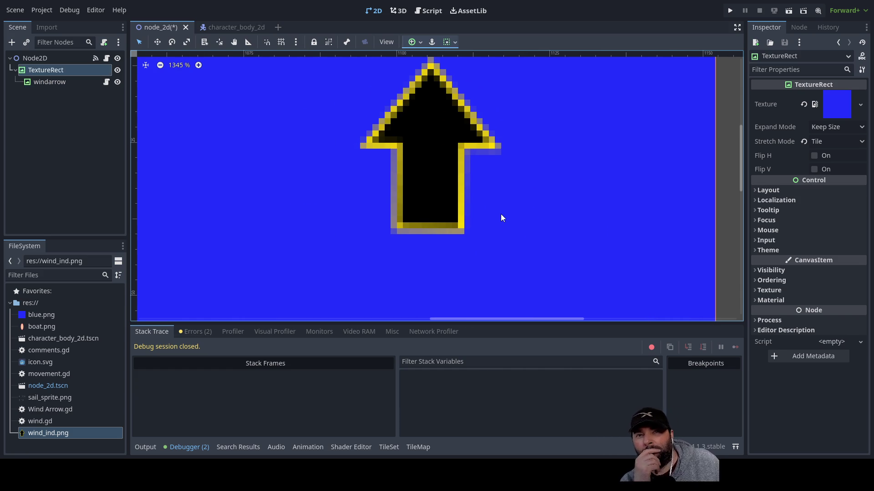
pyautogui.scroll(-8, 500, 218)
pyautogui.scroll(-5, 500, 225)
pyautogui.scroll(6, 555, 138)
# Set the arrow's Stretch Mode to Keep Aspect, enlarge it, and shift it about 20 px left.
pyautogui.click(475, 176)
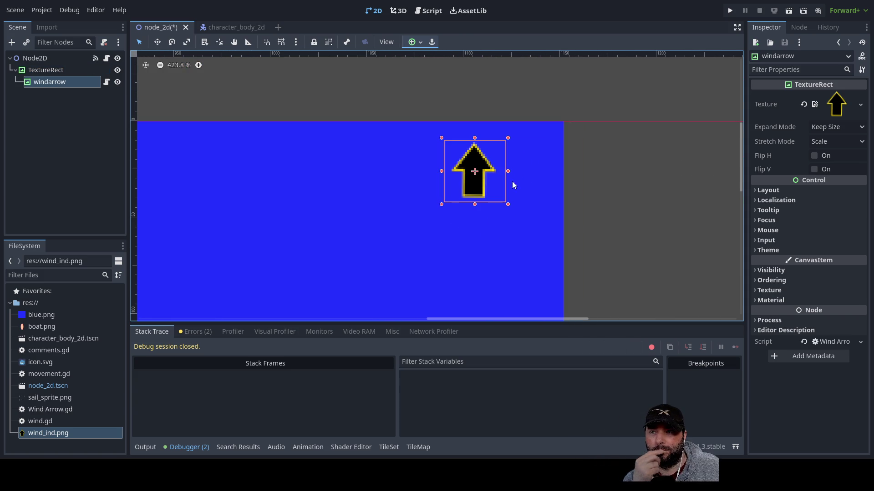
pyautogui.click(756, 199)
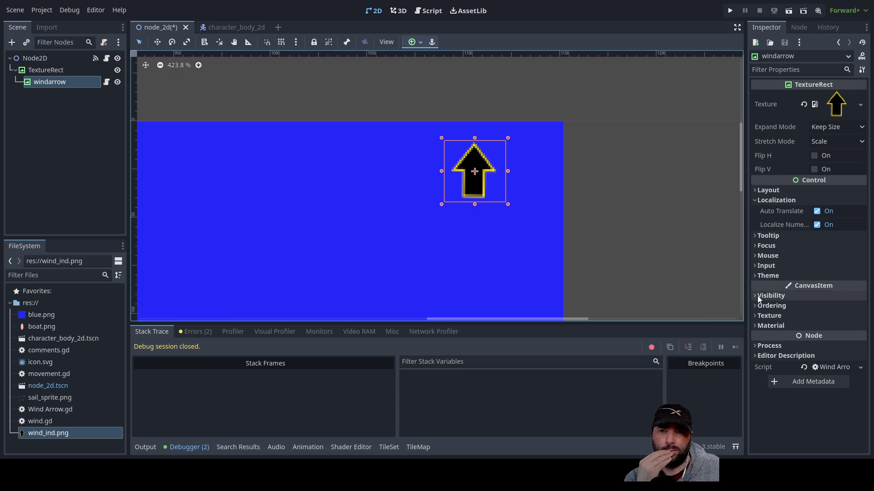
pyautogui.click(860, 142)
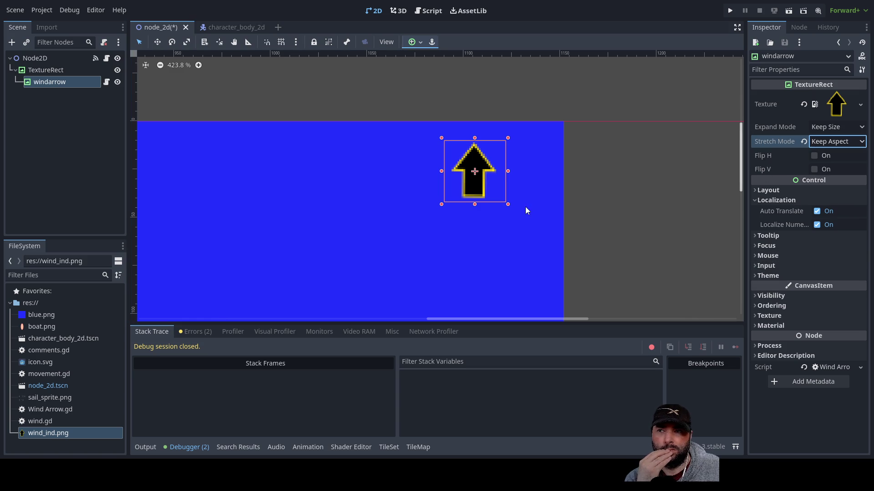
pyautogui.moveTo(509, 205); pyautogui.dragTo(556, 253)
pyautogui.moveTo(512, 230); pyautogui.dragTo(498, 228)
pyautogui.moveTo(432, 258)
pyautogui.mouseDown()
pyautogui.moveTo(477, 192)
pyautogui.moveTo(463, 190)
pyautogui.moveTo(442, 215)
pyautogui.mouseUp()
pyautogui.scroll(-2, 580, 145)
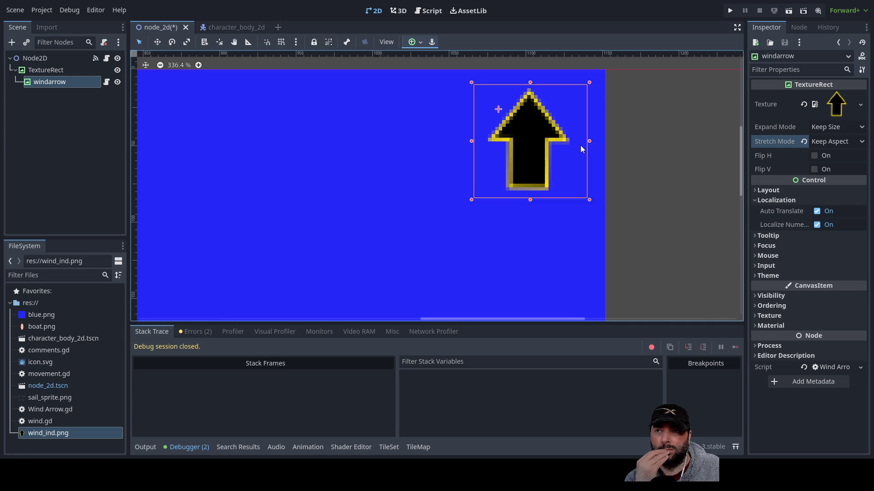
# Nudge windarrow slightly left, reselect it, and briefly check its Material section.
pyautogui.moveTo(511, 208); pyautogui.dragTo(507, 208)
pyautogui.click(611, 205)
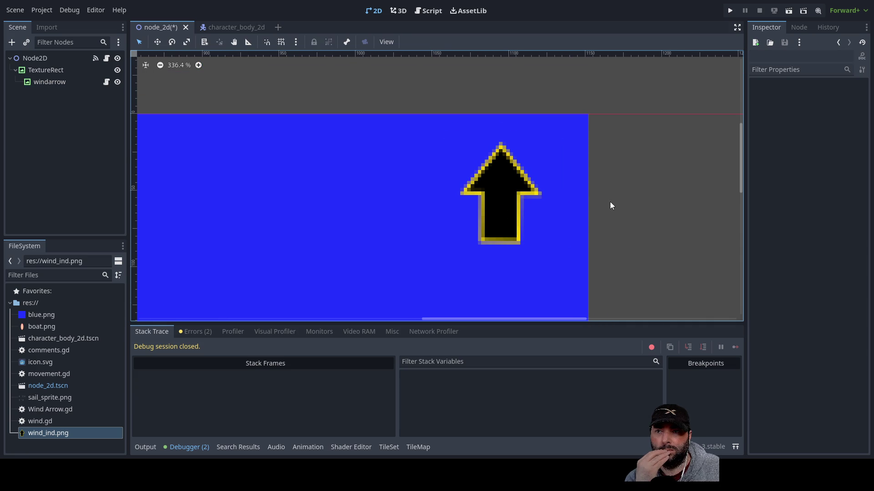
pyautogui.click(505, 207)
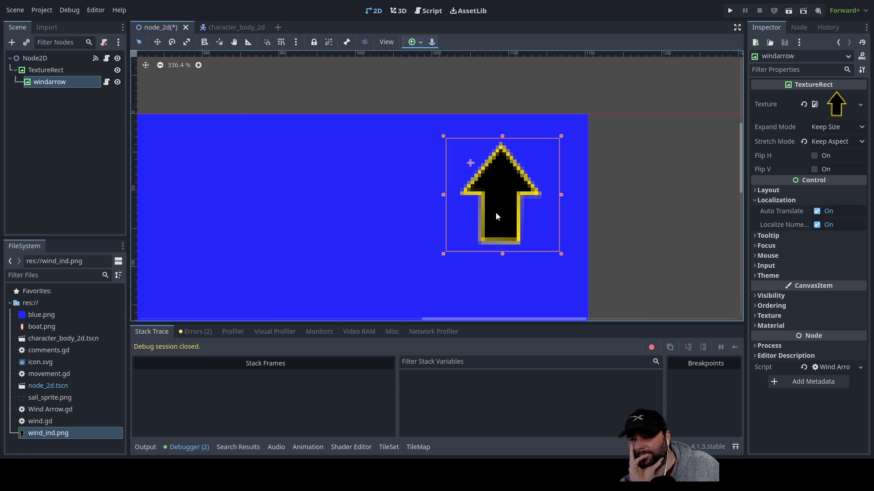
pyautogui.click(760, 327)
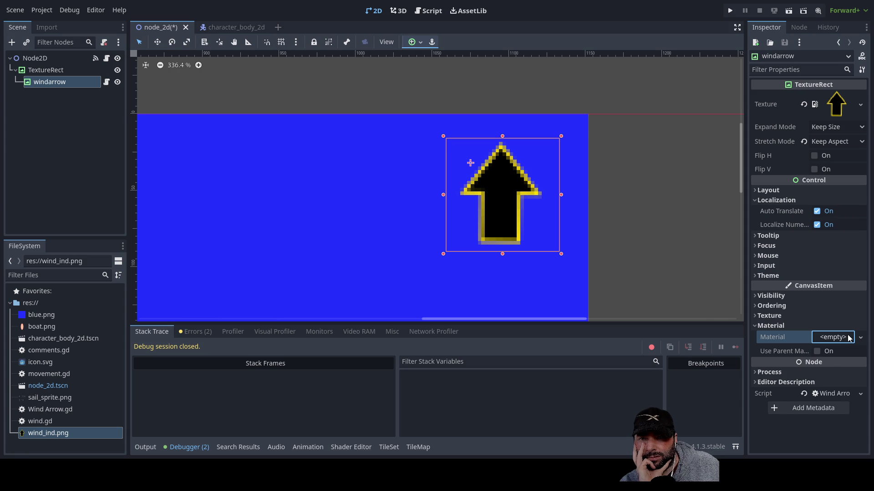
pyautogui.click(755, 326)
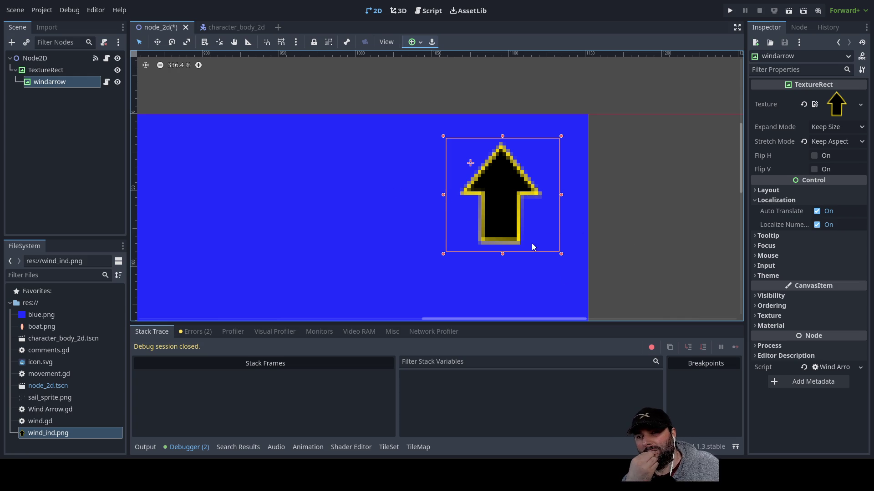
pyautogui.moveTo(491, 276); pyautogui.dragTo(503, 187)
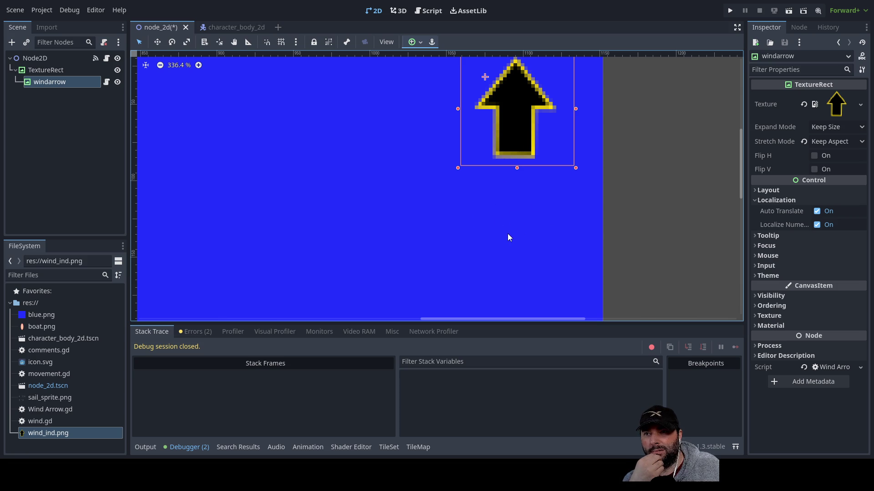
# Drag the wind arrow further left across the blue background.
pyautogui.moveTo(503, 195); pyautogui.dragTo(415, 267)
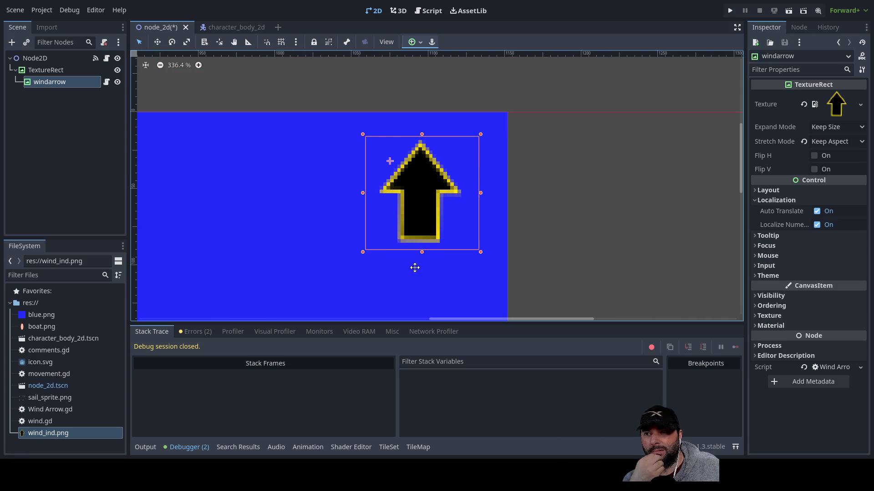
pyautogui.moveTo(436, 204); pyautogui.dragTo(368, 203)
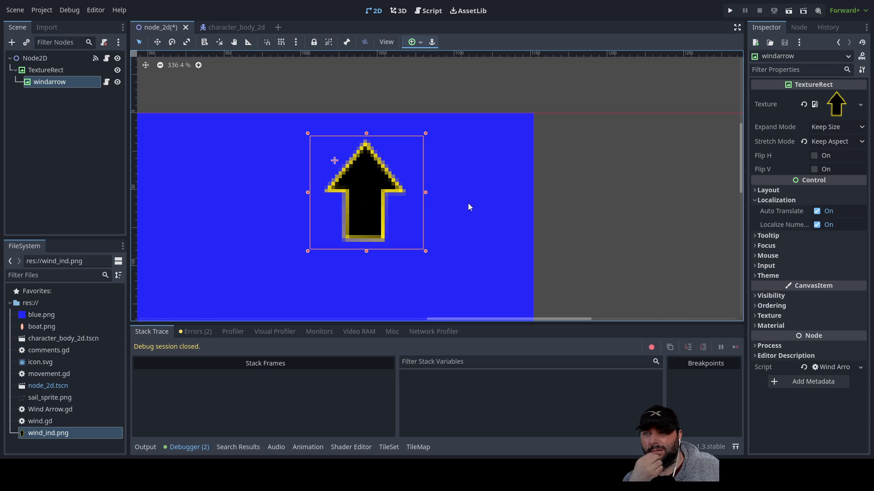
pyautogui.moveTo(468, 207); pyautogui.dragTo(580, 203)
pyautogui.moveTo(473, 191); pyautogui.dragTo(427, 192)
pyautogui.click(547, 197)
pyautogui.scroll(-11, 534, 223)
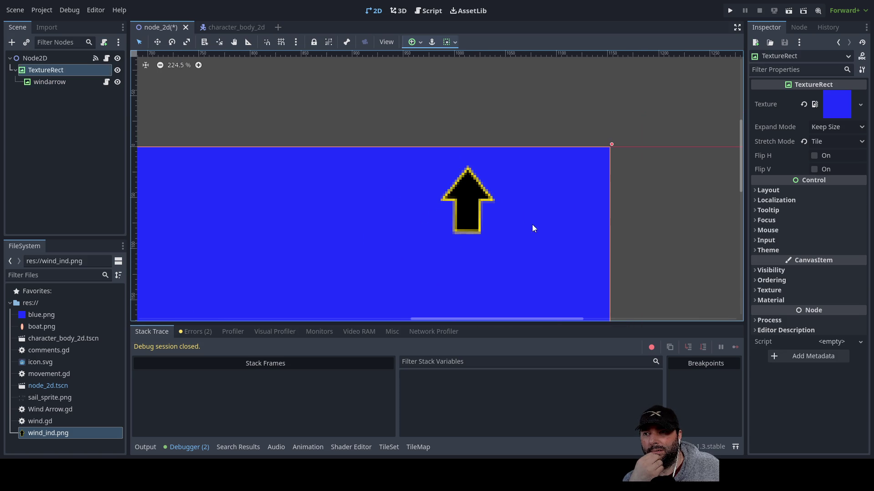
pyautogui.scroll(2, 524, 192)
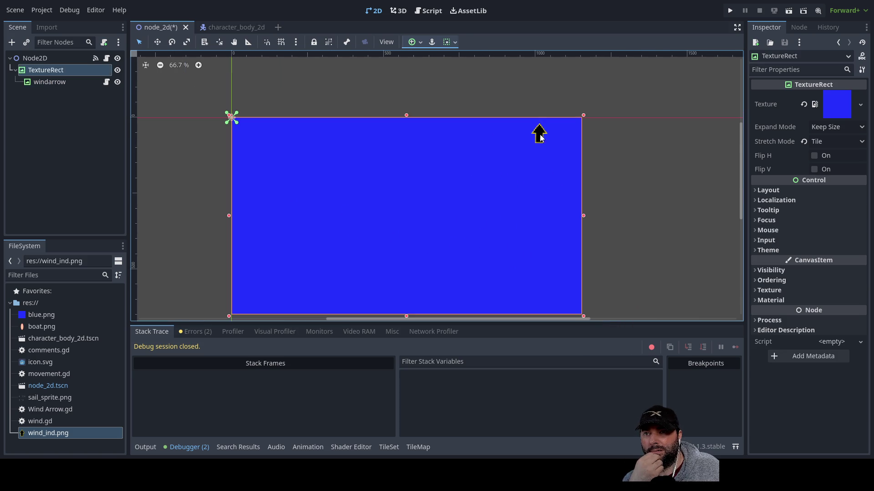
# Shrink the wind arrow and nudge it right near the blue rect's top-right corner.
pyautogui.click(542, 146)
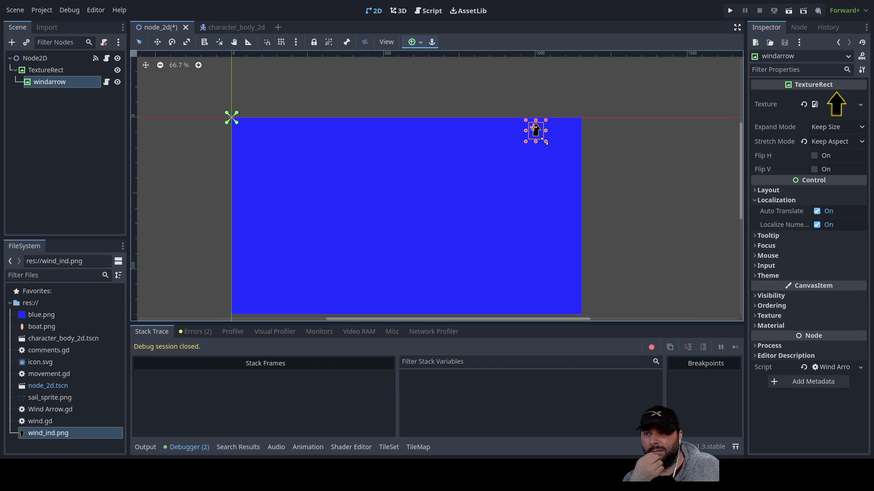
pyautogui.scroll(7, 559, 151)
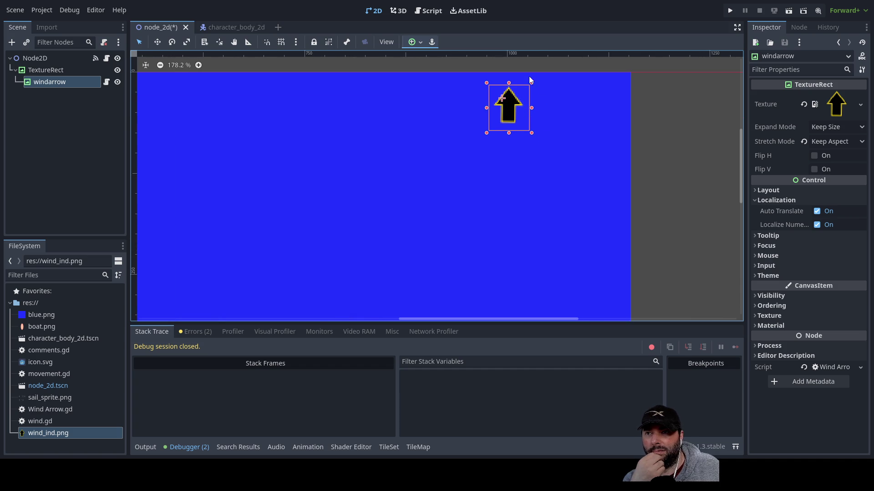
pyautogui.moveTo(532, 83); pyautogui.dragTo(526, 88)
pyautogui.moveTo(534, 129); pyautogui.dragTo(519, 179)
pyautogui.scroll(1, 518, 179)
pyautogui.click(483, 157)
pyautogui.moveTo(483, 157); pyautogui.dragTo(494, 157)
pyautogui.click(474, 231)
pyautogui.scroll(-8, 494, 259)
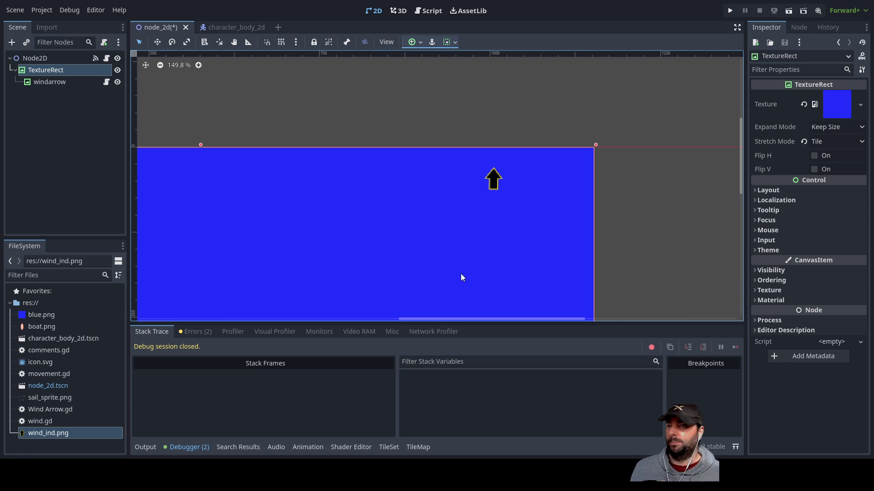
pyautogui.scroll(-3, 469, 191)
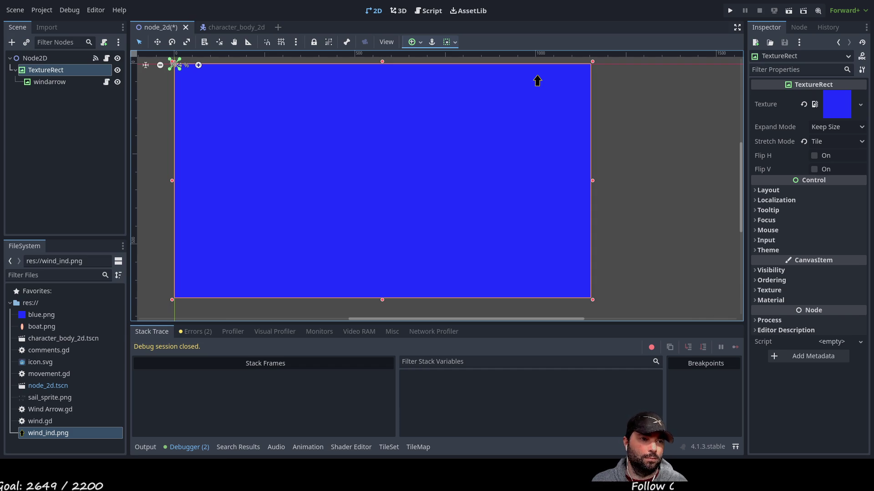
# Switch to the Script workspace showing Wind Arrow.gd.
pyautogui.click(436, 13)
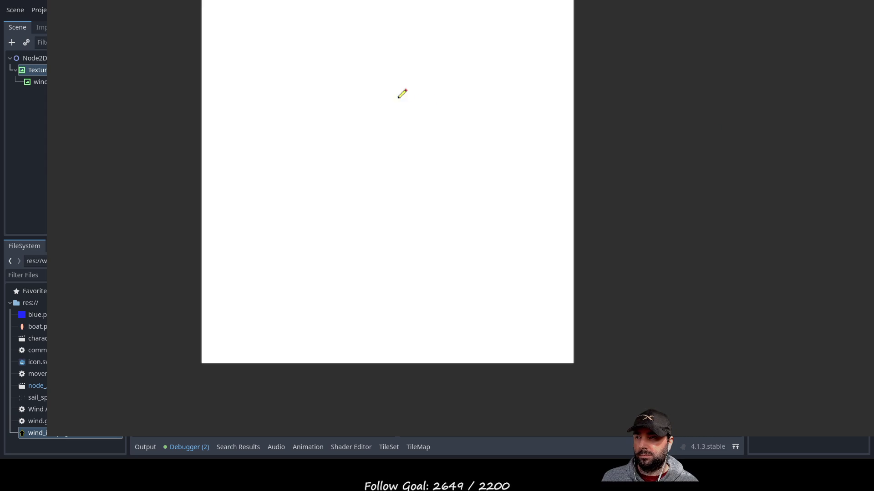
# Draw a thick black vertical pole, painting out stray strokes in white.
pyautogui.moveTo(288, 69)
pyautogui.mouseDown()
pyautogui.moveTo(286, 207)
pyautogui.moveTo(294, 214)
pyautogui.mouseUp()
pyautogui.moveTo(266, 63)
pyautogui.mouseDown()
pyautogui.moveTo(260, 265)
pyautogui.moveTo(262, 200)
pyautogui.mouseUp()
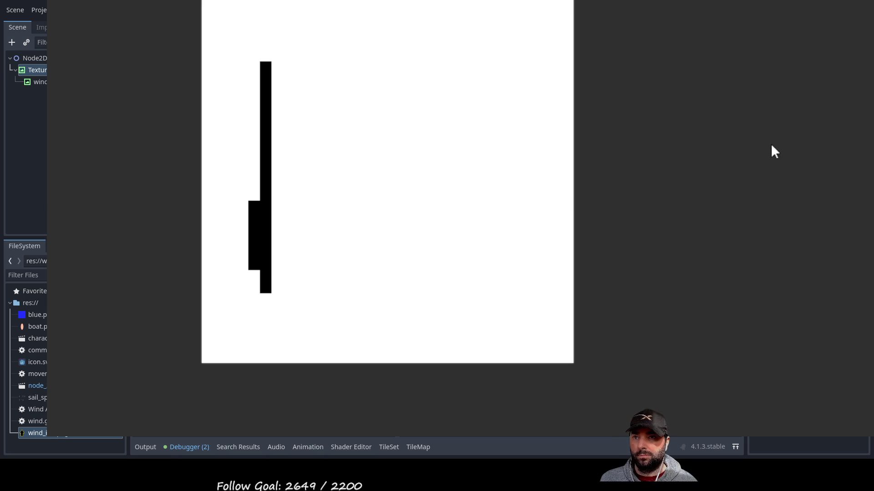
pyautogui.moveTo(249, 175)
pyautogui.mouseDown()
pyautogui.moveTo(267, 250)
pyautogui.moveTo(282, 259)
pyautogui.moveTo(267, 276)
pyautogui.moveTo(266, 245)
pyautogui.mouseUp()
pyautogui.moveTo(276, 66); pyautogui.dragTo(283, 291)
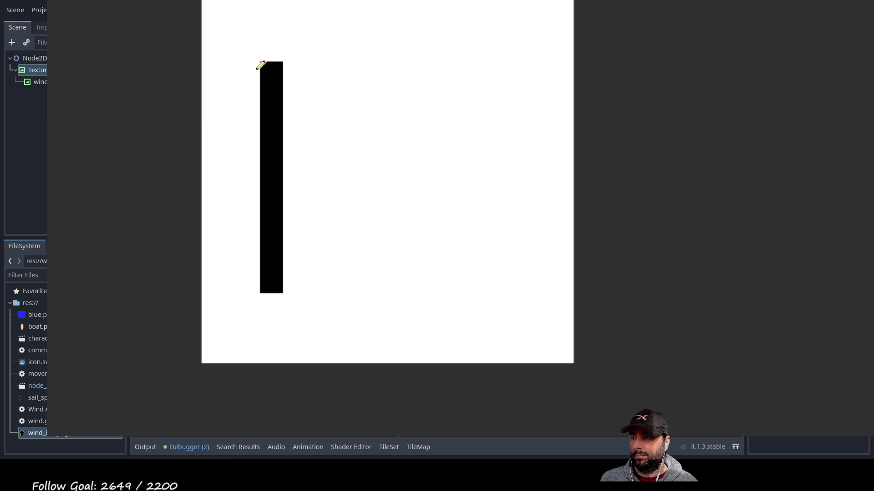
# Paint a yellow block on the pole's top and select the entire canvas.
pyautogui.moveTo(254, 66)
pyautogui.mouseDown()
pyautogui.moveTo(277, 56)
pyautogui.moveTo(288, 61)
pyautogui.moveTo(273, 26)
pyautogui.moveTo(279, 38)
pyautogui.mouseUp()
pyautogui.moveTo(269, 68); pyautogui.dragTo(267, 64)
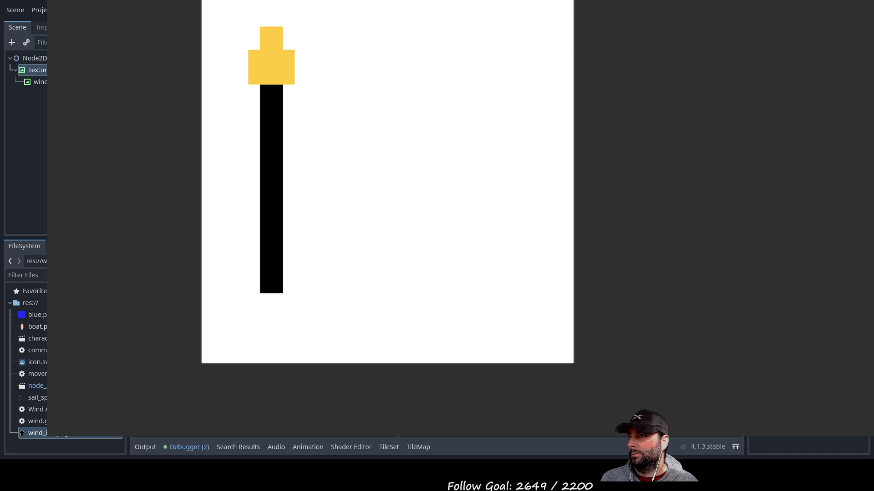
pyautogui.moveTo(196, 3)
pyautogui.mouseDown()
pyautogui.moveTo(227, 109)
pyautogui.moveTo(636, 324)
pyautogui.mouseUp()
pyautogui.moveTo(626, 373); pyautogui.dragTo(166, 2)
# Delete the selected white background to make it transparent.
pyautogui.press('Delete')
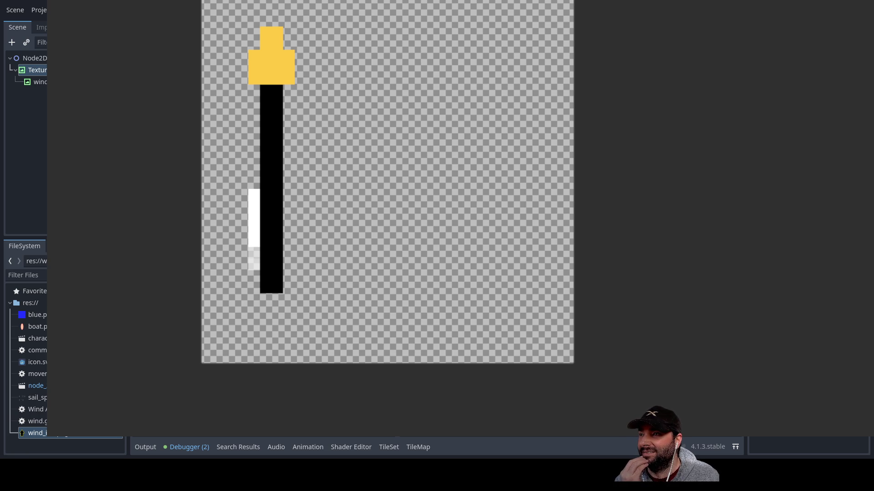
pyautogui.scroll(5, 267, 319)
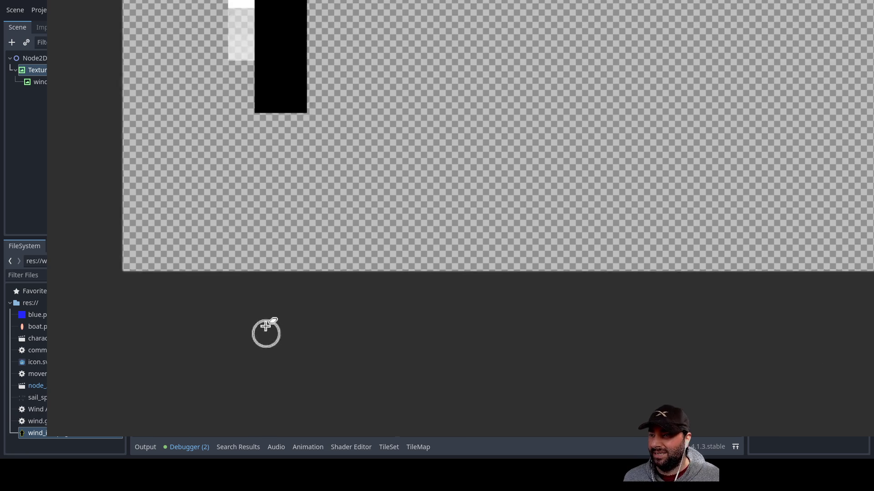
pyautogui.moveTo(202, 82)
pyautogui.mouseDown()
pyautogui.moveTo(200, 127)
pyautogui.moveTo(245, 279)
pyautogui.moveTo(238, 267)
pyautogui.moveTo(271, 210)
pyautogui.moveTo(269, 42)
pyautogui.moveTo(291, 19)
pyautogui.moveTo(273, 7)
pyautogui.moveTo(264, 121)
pyautogui.moveTo(279, 232)
pyautogui.moveTo(273, 335)
pyautogui.moveTo(273, 289)
pyautogui.mouseUp()
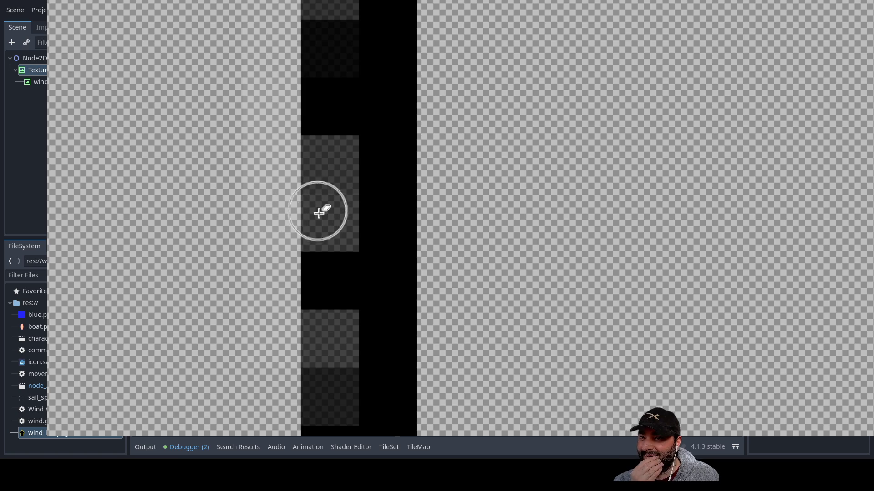
# Erase the leftover shaded blocks beside the pole and fix a stray cell near its top.
pyautogui.click(321, 215)
pyautogui.moveTo(322, 216); pyautogui.dragTo(314, 177)
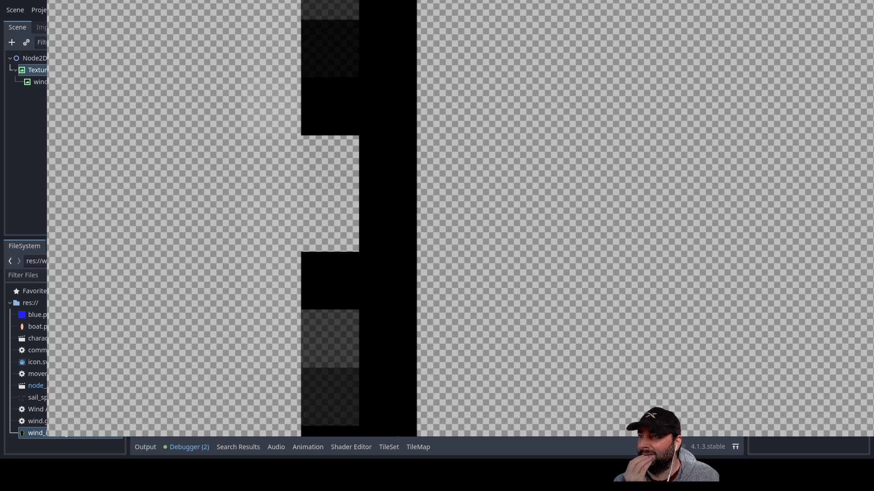
pyautogui.scroll(3, 81, 98)
pyautogui.hscroll(3, 82, 97)
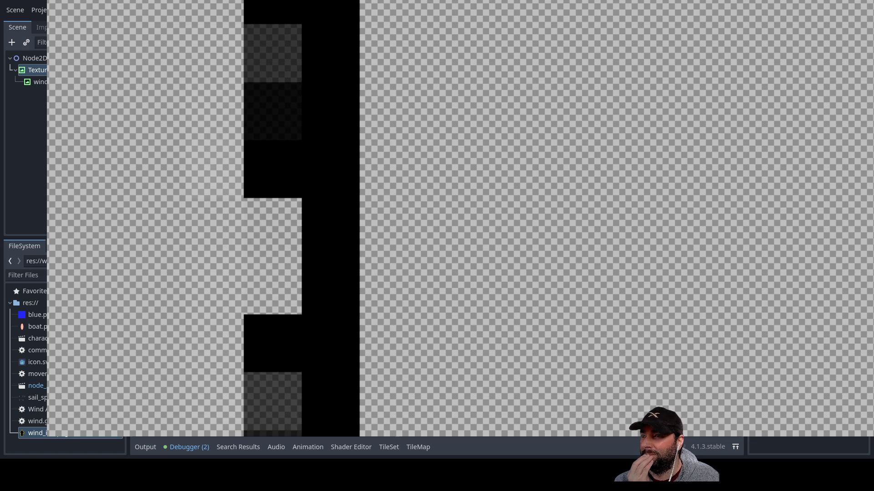
pyautogui.click(277, 66)
# Recolour the leftover cells beside the pole yellow.
pyautogui.click(275, 117)
pyautogui.click(275, 114)
pyautogui.click(285, 55)
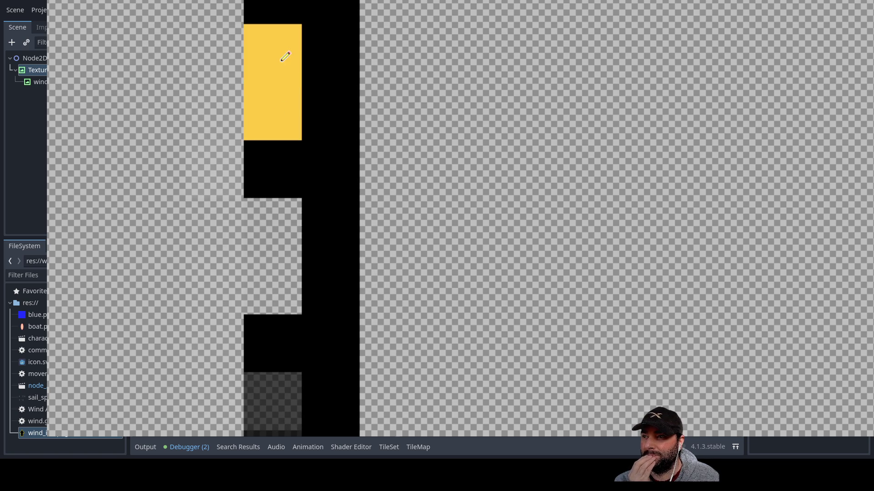
# Paint the column beside the pole black, undo the overshoot, and extend it to the pole's base.
pyautogui.moveTo(273, 111)
pyautogui.mouseDown()
pyautogui.moveTo(287, 134)
pyautogui.moveTo(273, 432)
pyautogui.mouseUp()
pyautogui.hotkey('ctrl', 'z')
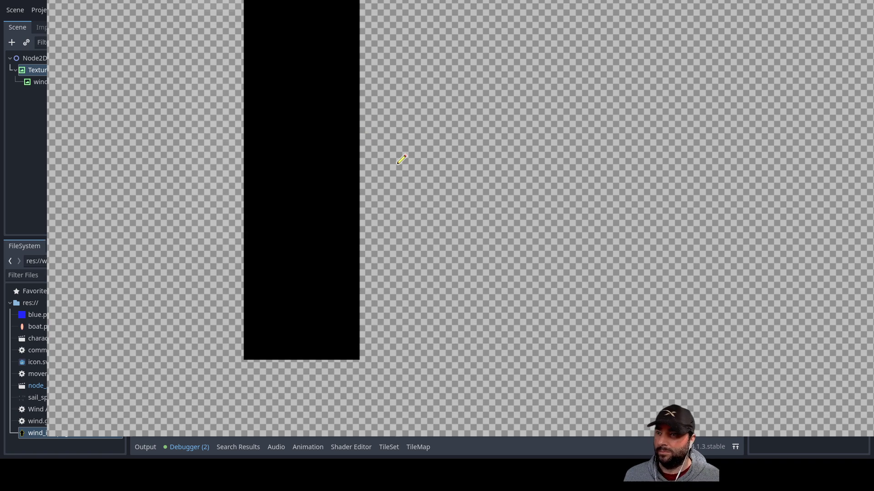
pyautogui.scroll(-5, 400, 162)
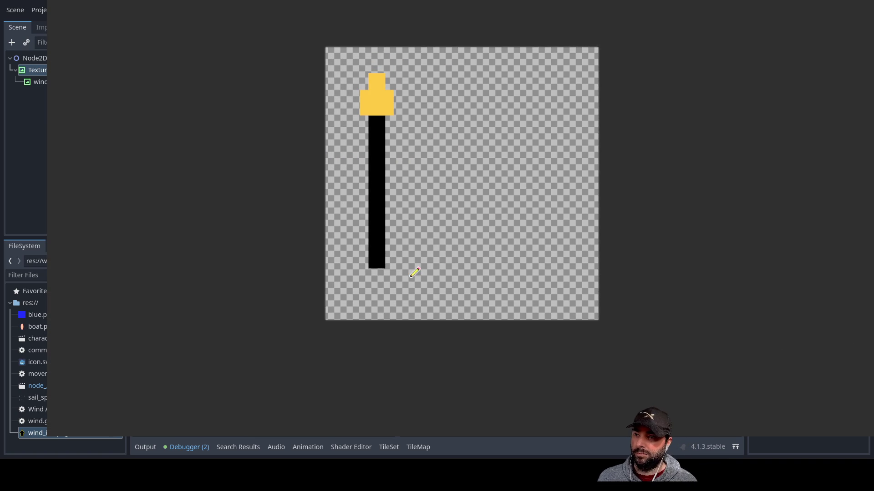
pyautogui.scroll(5, 414, 272)
pyautogui.moveTo(313, 290)
pyautogui.mouseDown()
pyautogui.moveTo(323, 375)
pyautogui.moveTo(361, 390)
pyautogui.moveTo(340, 309)
pyautogui.mouseUp()
# Fill the pole's notch black and erase the extra black step beside its base.
pyautogui.click(340, 310)
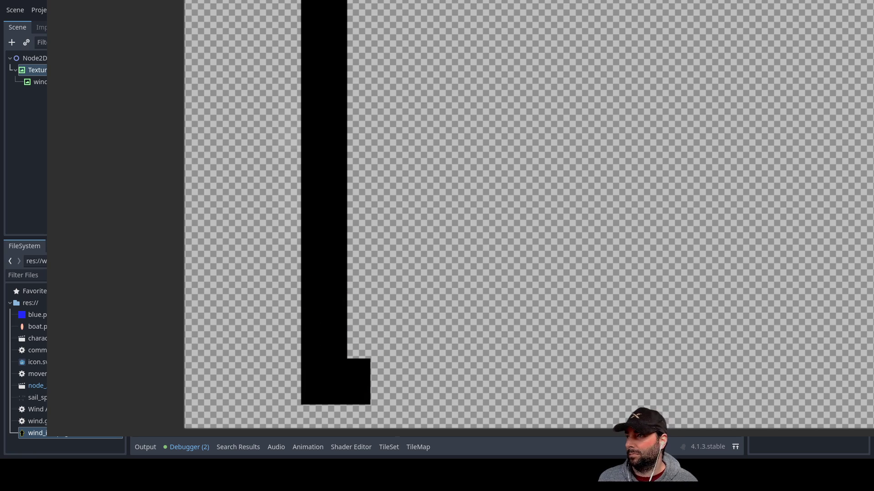
pyautogui.moveTo(355, 363)
pyautogui.mouseDown()
pyautogui.moveTo(369, 363)
pyautogui.moveTo(361, 392)
pyautogui.moveTo(358, 374)
pyautogui.mouseUp()
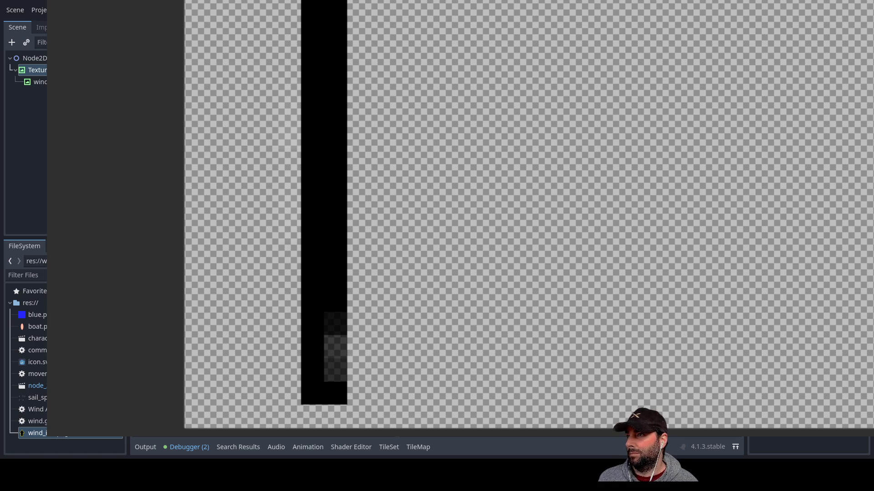
pyautogui.click(579, 233)
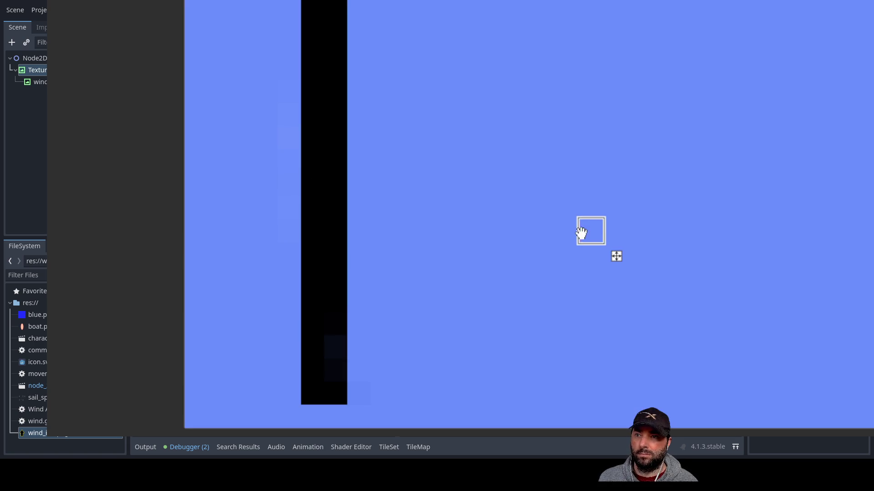
pyautogui.scroll(-3, 492, 193)
pyautogui.scroll(2, 487, 195)
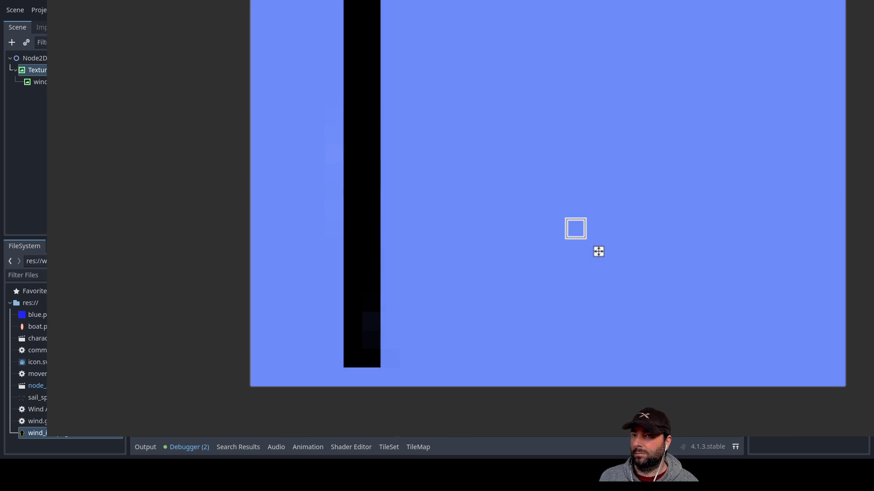
pyautogui.hotkey('ctrl', 'z')
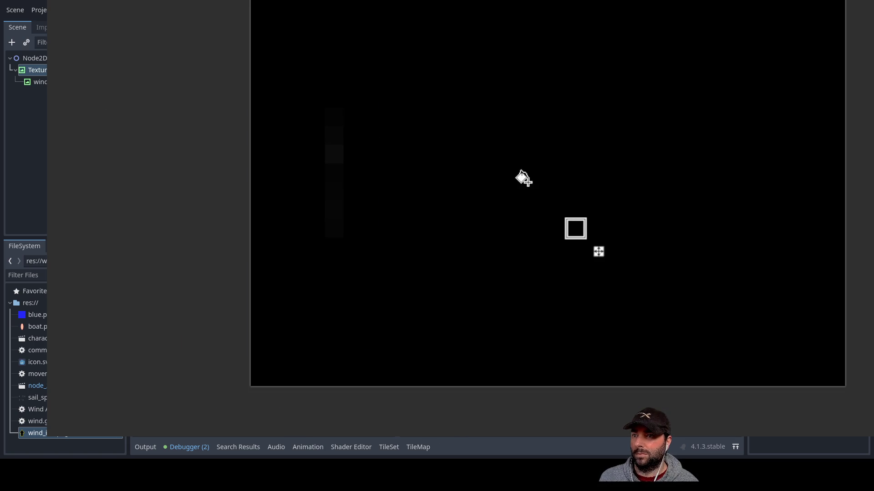
# Flood the background light blue and repaint stray cells along the pole's edge black.
pyautogui.click(520, 195)
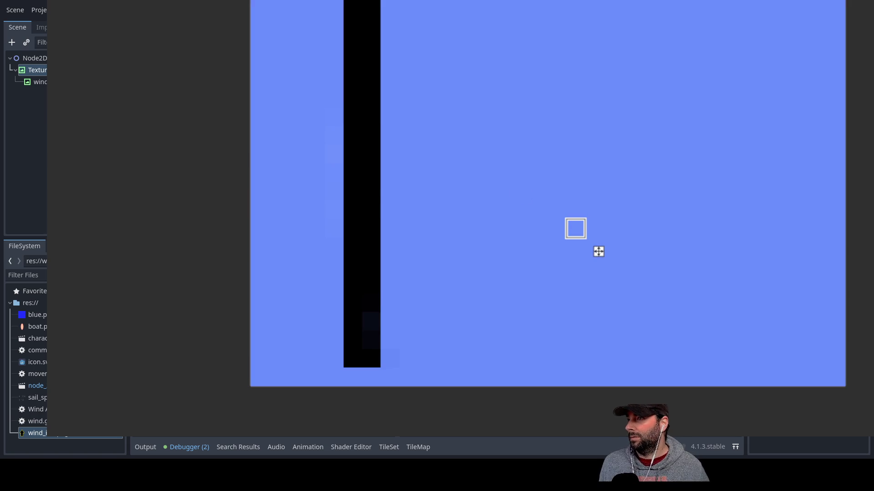
pyautogui.scroll(3, 401, 341)
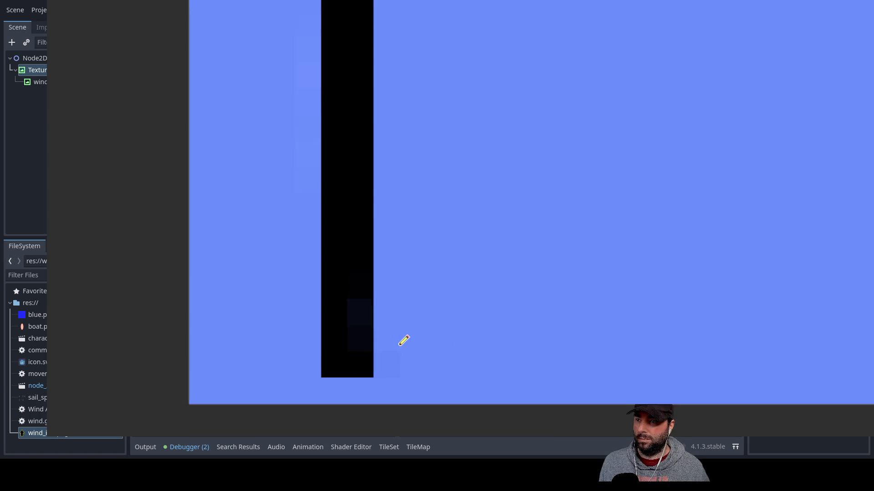
pyautogui.moveTo(361, 332)
pyautogui.mouseDown()
pyautogui.moveTo(366, 289)
pyautogui.moveTo(351, 337)
pyautogui.moveTo(361, 294)
pyautogui.mouseUp()
pyautogui.scroll(-5, 363, 250)
pyautogui.moveTo(438, 121); pyautogui.dragTo(353, 208)
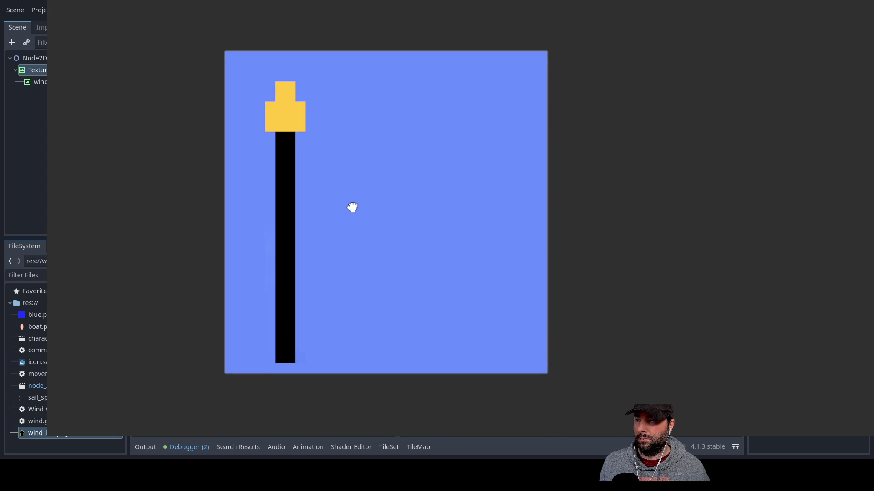
# Draw a white sail from the pole, rotate it 90° to point right, and set it against the mast.
pyautogui.scroll(3, 354, 182)
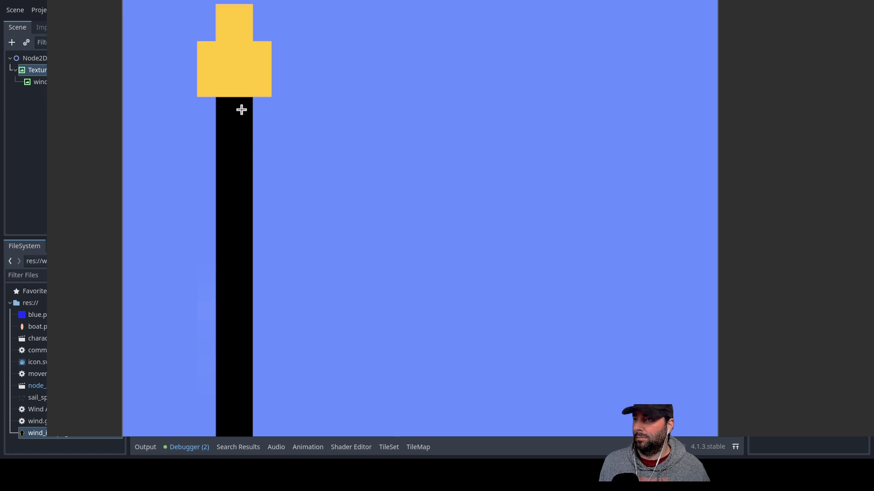
pyautogui.moveTo(256, 105)
pyautogui.mouseDown()
pyautogui.moveTo(260, 140)
pyautogui.moveTo(364, 184)
pyautogui.moveTo(612, 239)
pyautogui.moveTo(619, 321)
pyautogui.moveTo(445, 364)
pyautogui.moveTo(519, 362)
pyautogui.mouseUp()
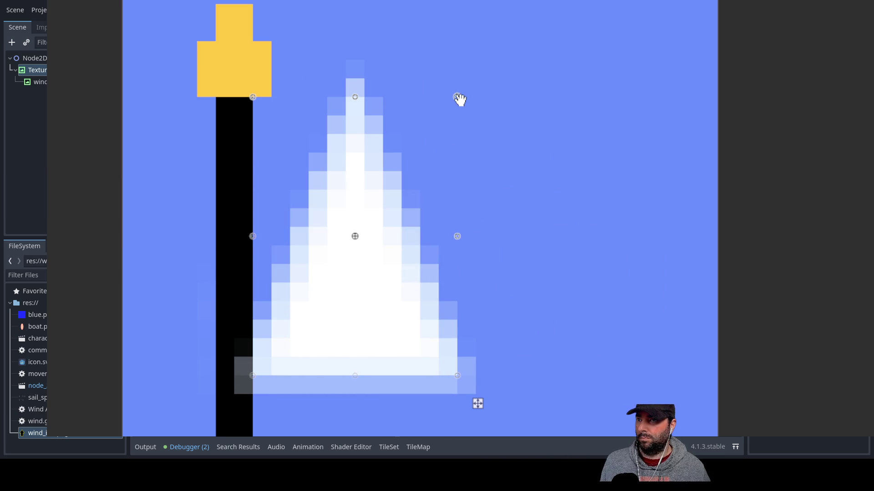
pyautogui.moveTo(462, 95)
pyautogui.mouseDown()
pyautogui.moveTo(498, 121)
pyautogui.moveTo(528, 323)
pyautogui.moveTo(516, 352)
pyautogui.mouseUp()
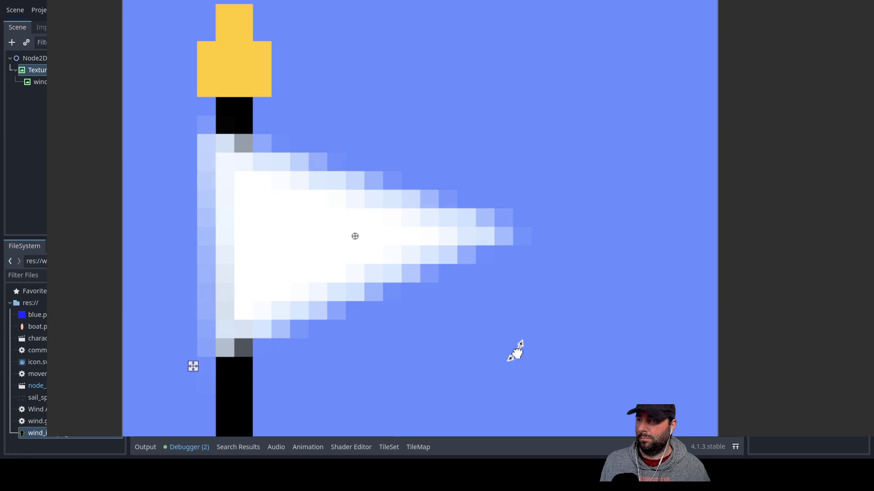
pyautogui.moveTo(305, 229)
pyautogui.mouseDown()
pyautogui.moveTo(367, 232)
pyautogui.moveTo(370, 203)
pyautogui.moveTo(360, 210)
pyautogui.mouseUp()
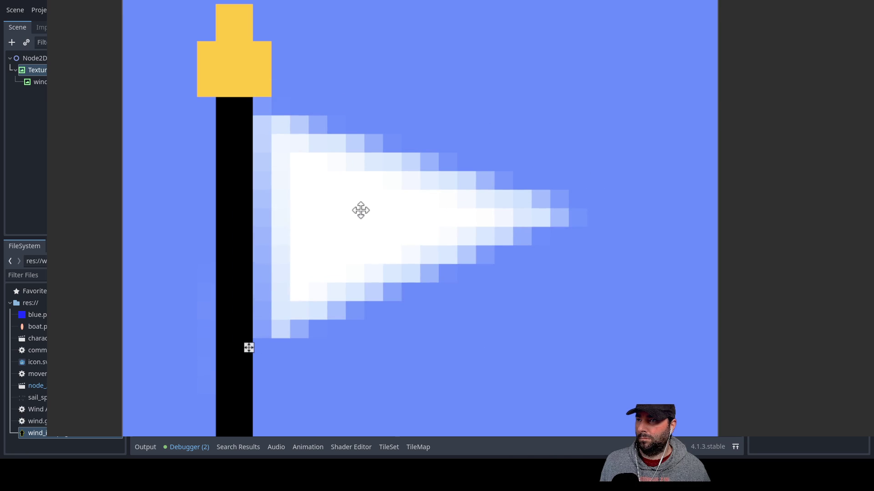
# Stretch the sail into a long slim pennant lower on the mast, then select the whole flag image.
pyautogui.moveTo(513, 180)
pyautogui.mouseDown()
pyautogui.moveTo(583, 39)
pyautogui.moveTo(578, 64)
pyautogui.moveTo(497, 116)
pyautogui.mouseUp()
pyautogui.scroll(-2, 544, 224)
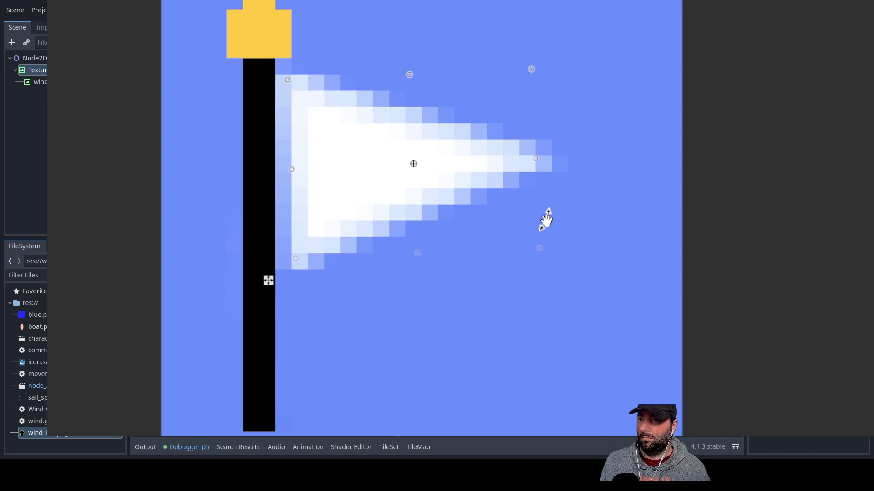
pyautogui.moveTo(538, 167); pyautogui.dragTo(623, 165)
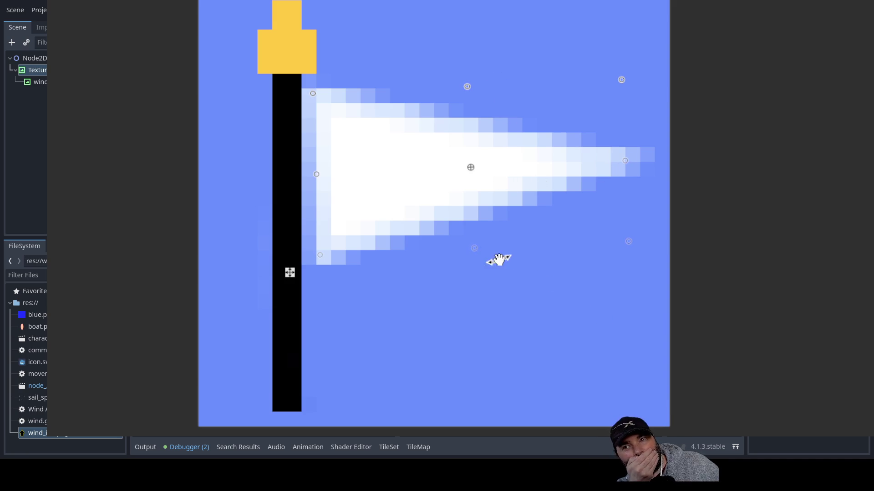
pyautogui.moveTo(474, 246); pyautogui.dragTo(474, 224)
pyautogui.scroll(1, 505, 70)
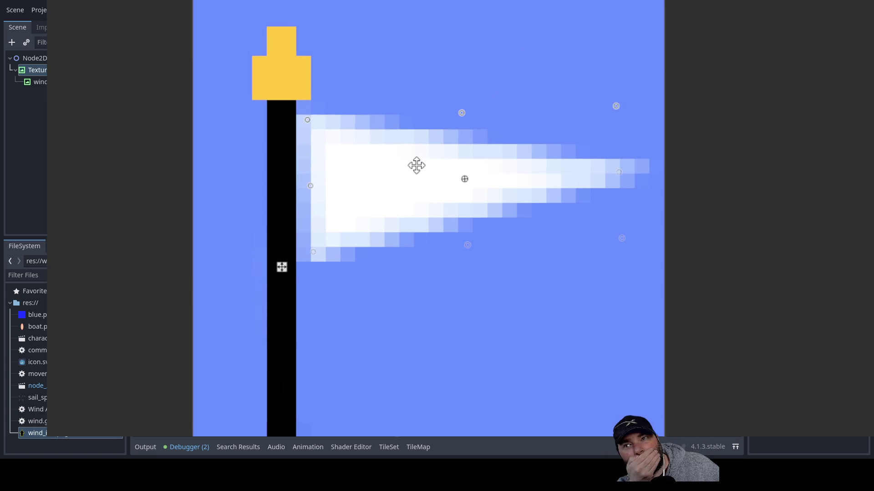
pyautogui.moveTo(418, 165); pyautogui.dragTo(415, 185)
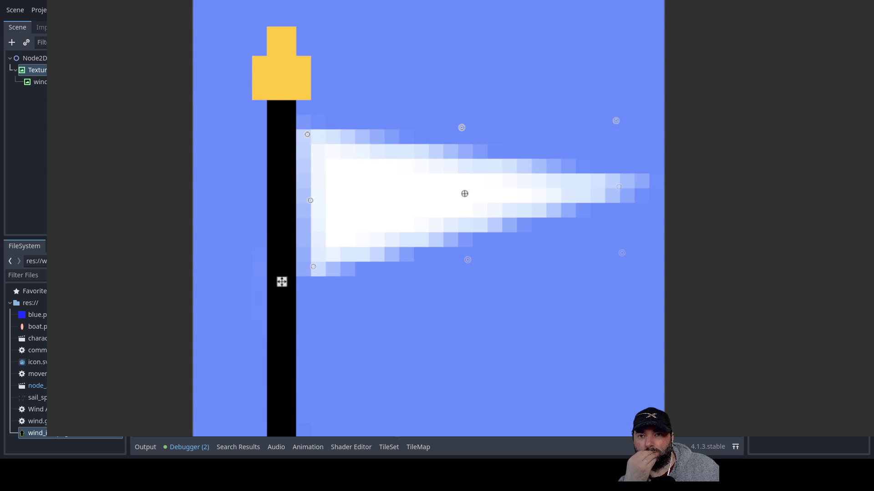
pyautogui.moveTo(772, 345)
pyautogui.mouseDown()
pyautogui.moveTo(696, 316)
pyautogui.moveTo(613, 320)
pyautogui.mouseUp()
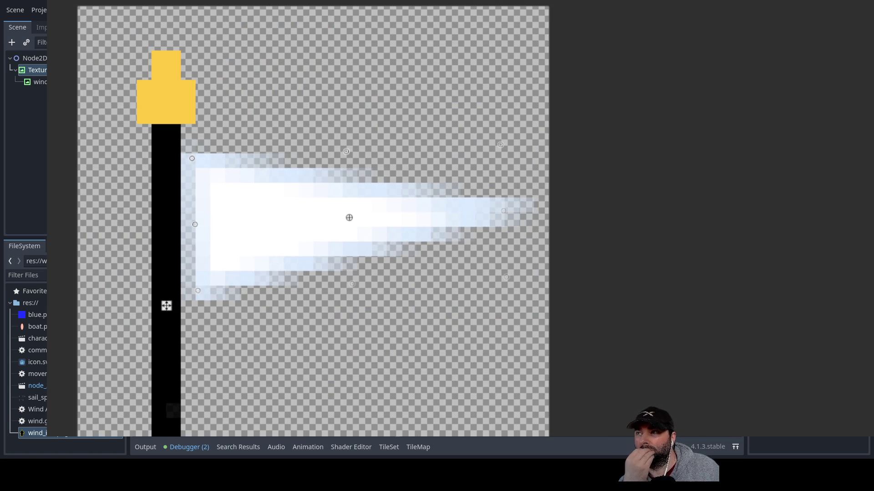
pyautogui.moveTo(93, 40)
pyautogui.mouseDown()
pyautogui.moveTo(254, 165)
pyautogui.moveTo(548, 435)
pyautogui.mouseUp()
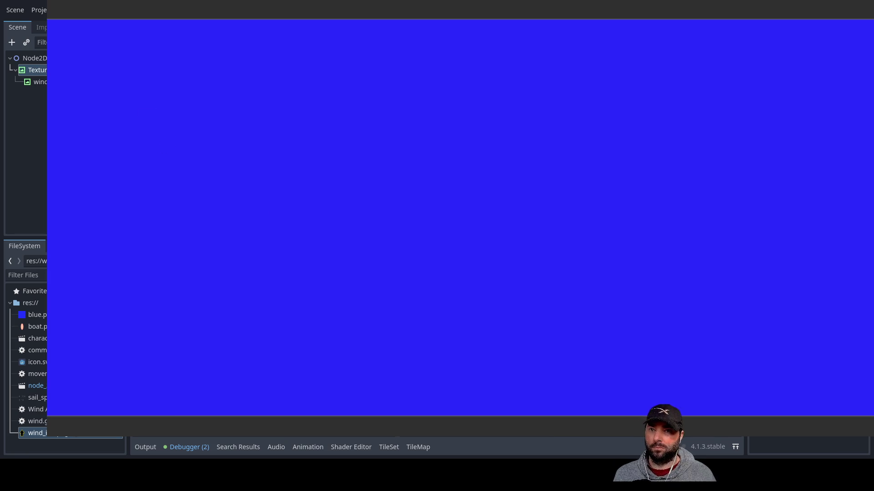
# Paste the pennant flag onto the blue canvas and arrange copies into two rows of two.
pyautogui.moveTo(279, 179); pyautogui.dragTo(275, 178)
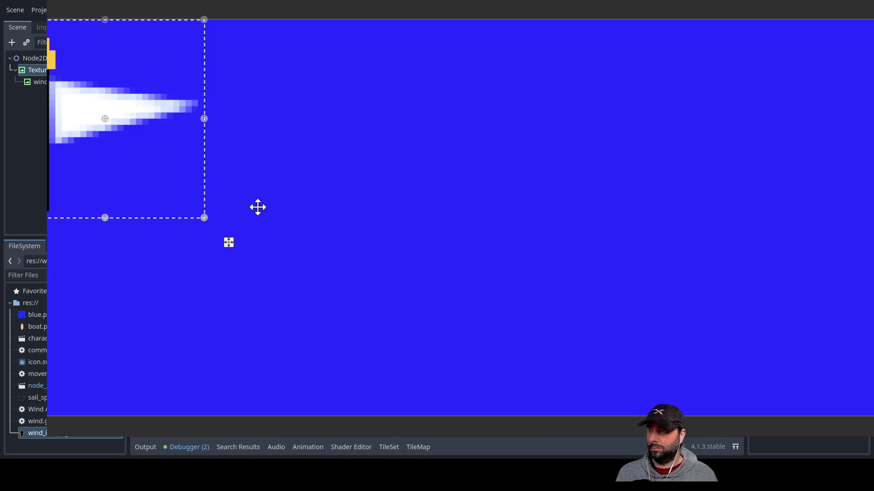
pyautogui.moveTo(158, 156)
pyautogui.mouseDown()
pyautogui.moveTo(285, 306)
pyautogui.moveTo(159, 351)
pyautogui.moveTo(135, 345)
pyautogui.mouseUp()
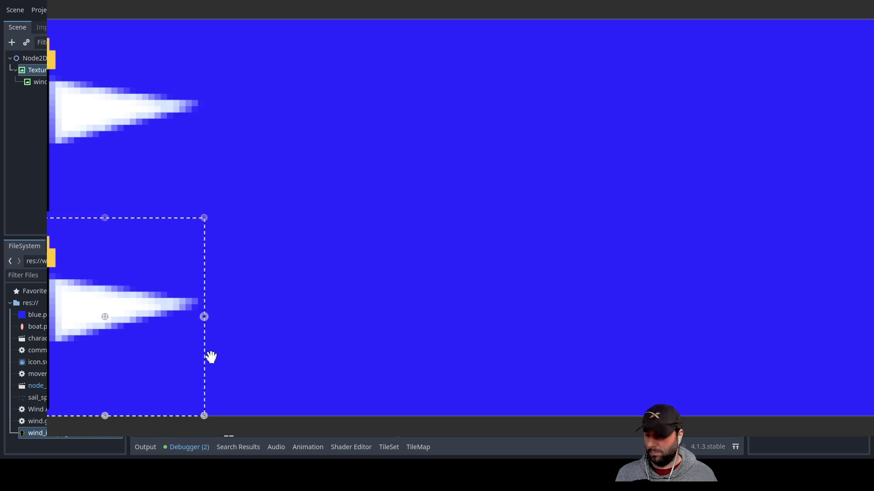
pyautogui.click(128, 178)
pyautogui.moveTo(129, 178)
pyautogui.mouseDown()
pyautogui.moveTo(207, 143)
pyautogui.moveTo(316, 137)
pyautogui.moveTo(290, 140)
pyautogui.mouseUp()
pyautogui.moveTo(426, 242)
pyautogui.mouseDown()
pyautogui.moveTo(228, 241)
pyautogui.moveTo(309, 304)
pyautogui.moveTo(426, 432)
pyautogui.mouseUp()
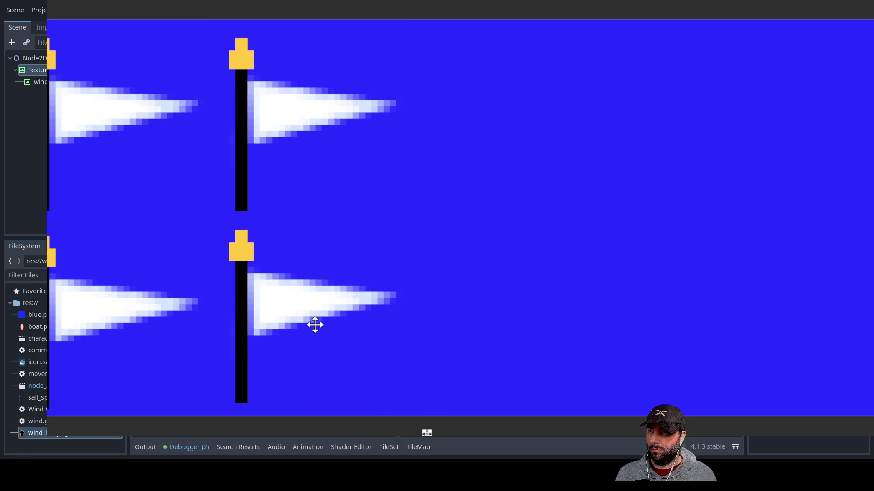
pyautogui.moveTo(314, 325); pyautogui.dragTo(293, 300)
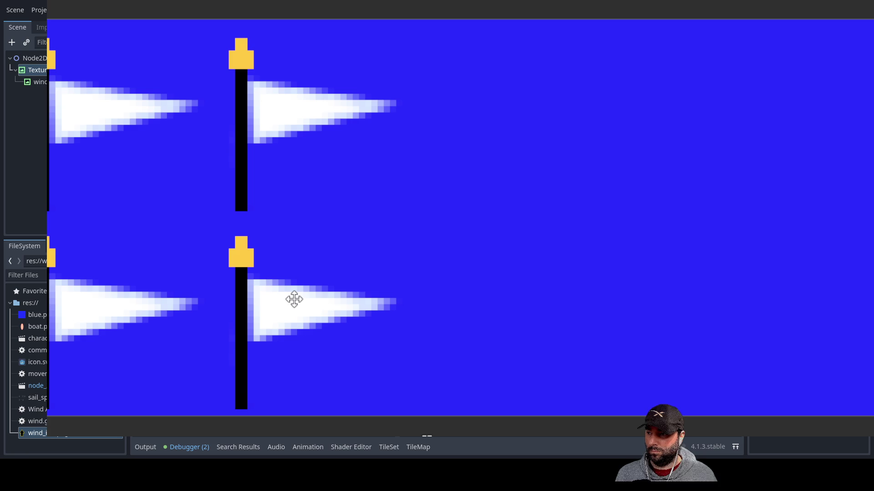
pyautogui.click(170, 141)
pyautogui.moveTo(169, 141)
pyautogui.mouseDown()
pyautogui.moveTo(246, 160)
pyautogui.moveTo(507, 141)
pyautogui.moveTo(515, 121)
pyautogui.mouseUp()
pyautogui.scroll(-5, 474, 271)
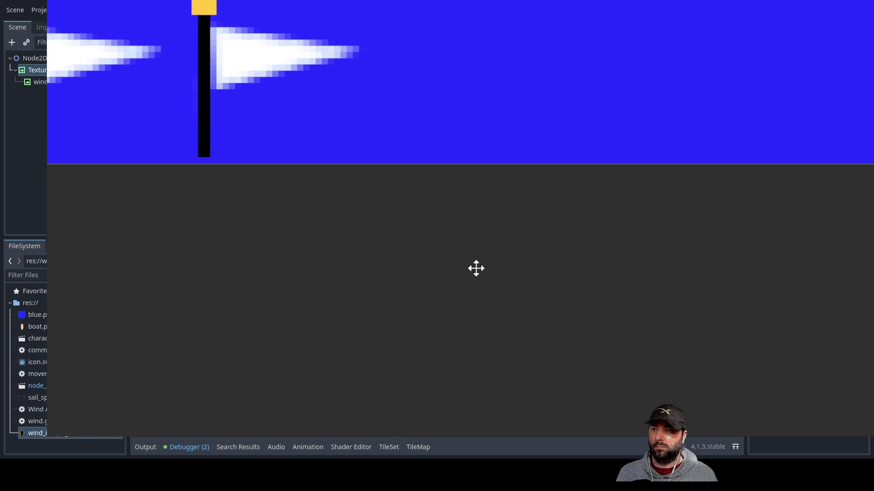
# Duplicate the third top-row flag with Ctrl+D and place the copy as the fourth flag in that row.
pyautogui.scroll(-2, 481, 264)
pyautogui.scroll(-1, 480, 264)
pyautogui.moveTo(540, 293); pyautogui.dragTo(429, 286)
pyautogui.moveTo(404, 182)
pyautogui.mouseDown()
pyautogui.moveTo(414, 128)
pyautogui.moveTo(410, 151)
pyautogui.moveTo(388, 152)
pyautogui.mouseUp()
pyautogui.click(409, 151)
pyautogui.click(388, 151)
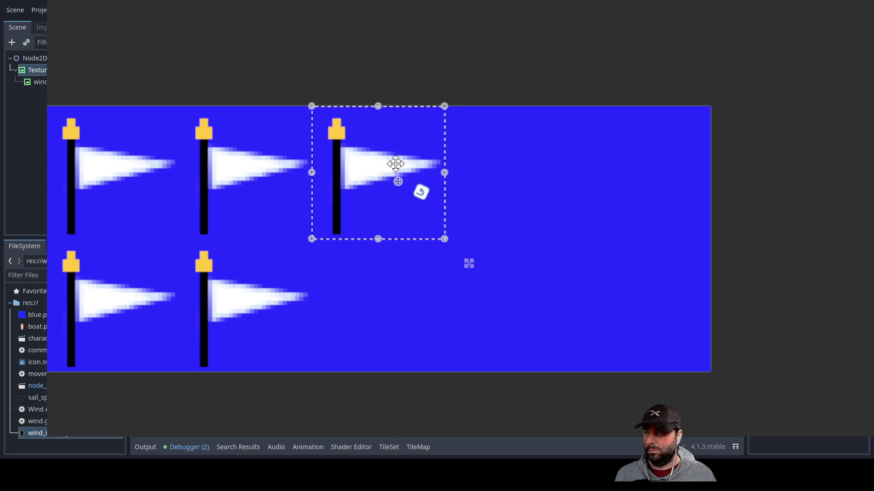
pyautogui.hotkey('ctrl', 'd')
pyautogui.moveTo(203, 172)
pyautogui.mouseDown()
pyautogui.moveTo(390, 254)
pyautogui.moveTo(521, 172)
pyautogui.moveTo(498, 169)
pyautogui.moveTo(501, 152)
pyautogui.moveTo(497, 167)
pyautogui.mouseUp()
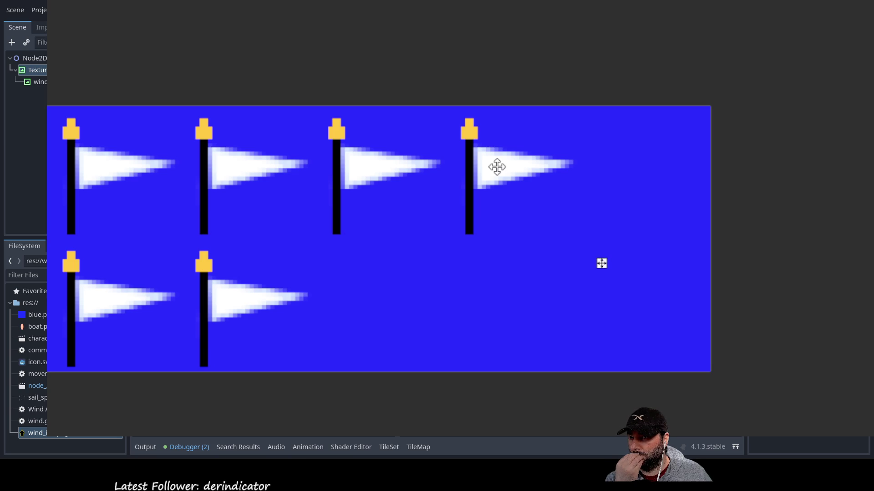
pyautogui.click(497, 167)
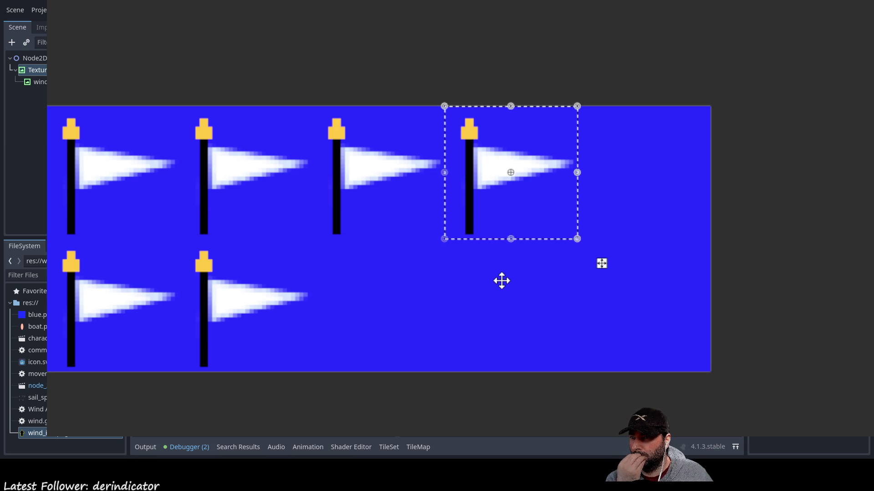
pyautogui.hotkey('ctrl', 'z')
pyautogui.click(589, 260)
# Move the new flag copy right and tilt the second flag in each row to droop downward.
pyautogui.moveTo(171, 204)
pyautogui.mouseDown()
pyautogui.moveTo(150, 189)
pyautogui.moveTo(629, 209)
pyautogui.moveTo(634, 157)
pyautogui.moveTo(649, 150)
pyautogui.moveTo(651, 160)
pyautogui.mouseUp()
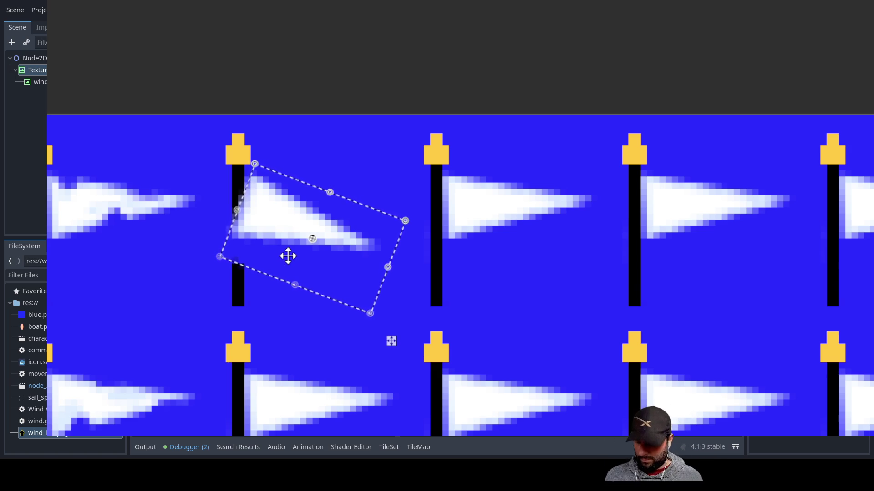
pyautogui.click(308, 261)
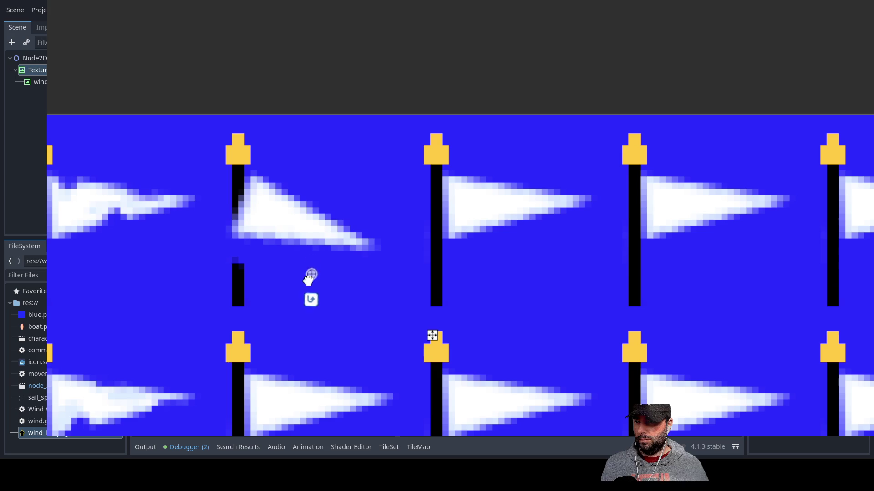
pyautogui.moveTo(311, 332); pyautogui.dragTo(348, 244)
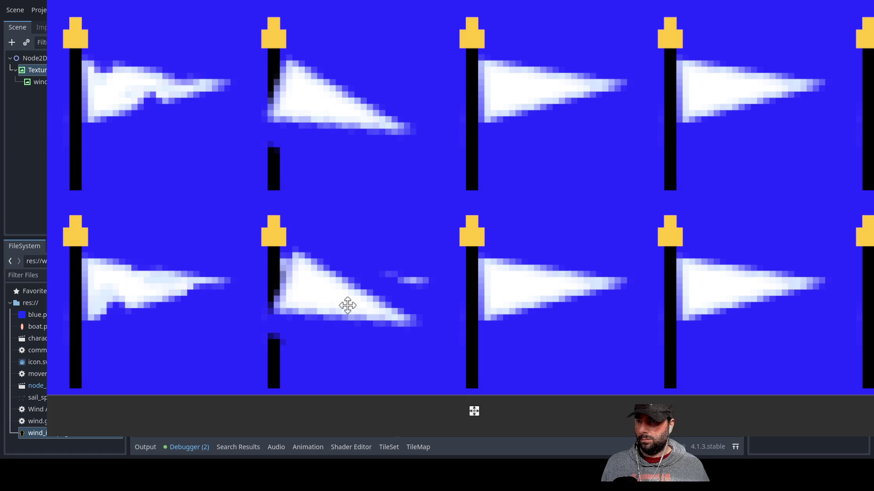
pyautogui.click(347, 311)
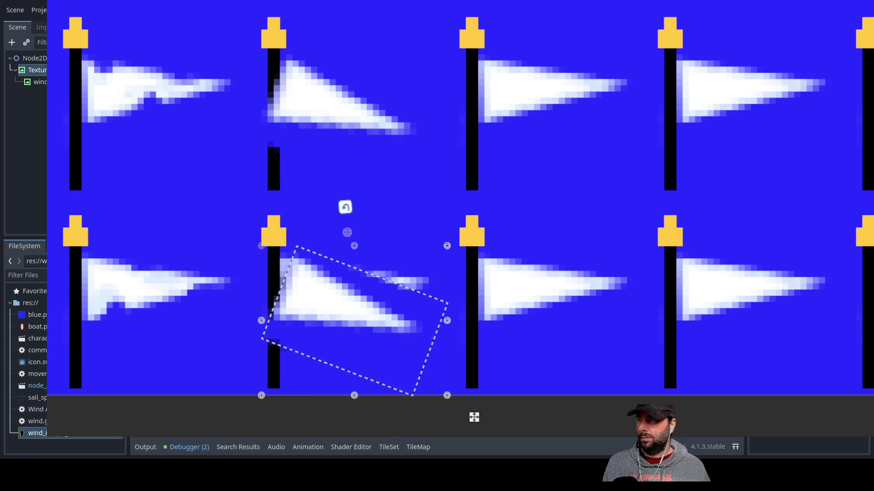
pyautogui.click(472, 417)
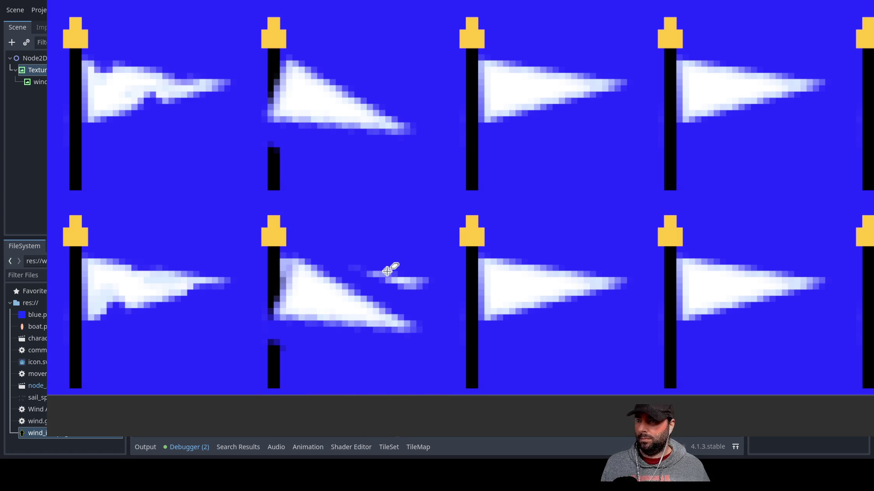
# Paint over the stray light pixels along the lower flag and its sail.
pyautogui.scroll(5, 386, 271)
pyautogui.moveTo(537, 296)
pyautogui.mouseDown()
pyautogui.moveTo(491, 291)
pyautogui.moveTo(460, 302)
pyautogui.moveTo(385, 246)
pyautogui.moveTo(347, 252)
pyautogui.moveTo(254, 213)
pyautogui.moveTo(340, 265)
pyautogui.mouseUp()
pyautogui.moveTo(484, 267); pyautogui.dragTo(452, 286)
pyautogui.moveTo(502, 392)
pyautogui.mouseDown()
pyautogui.moveTo(526, 422)
pyautogui.moveTo(347, 429)
pyautogui.moveTo(235, 371)
pyautogui.moveTo(322, 419)
pyautogui.moveTo(204, 378)
pyautogui.moveTo(127, 419)
pyautogui.moveTo(48, 403)
pyautogui.moveTo(146, 419)
pyautogui.moveTo(150, 388)
pyautogui.moveTo(94, 392)
pyautogui.moveTo(50, 410)
pyautogui.moveTo(256, 414)
pyautogui.moveTo(279, 425)
pyautogui.moveTo(197, 404)
pyautogui.moveTo(160, 422)
pyautogui.mouseUp()
pyautogui.moveTo(211, 429); pyautogui.dragTo(82, 410)
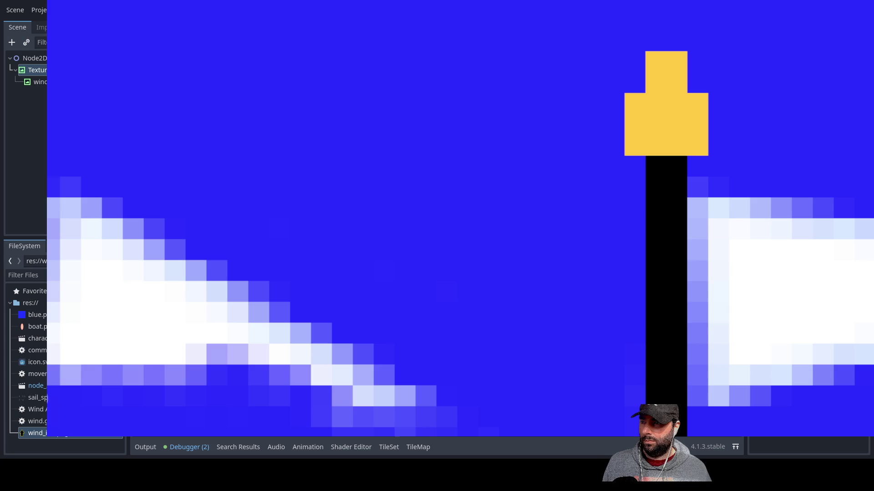
pyautogui.scroll(10, 308, 136)
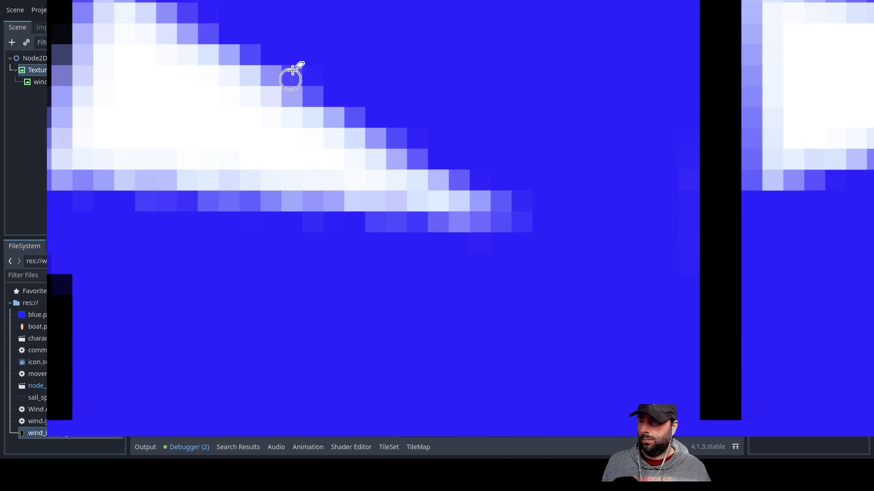
pyautogui.moveTo(313, 61)
pyautogui.mouseDown()
pyautogui.moveTo(285, 35)
pyautogui.moveTo(250, 39)
pyautogui.moveTo(448, 203)
pyautogui.moveTo(501, 201)
pyautogui.moveTo(474, 209)
pyautogui.moveTo(445, 267)
pyautogui.moveTo(472, 236)
pyautogui.moveTo(202, 236)
pyautogui.moveTo(353, 300)
pyautogui.mouseUp()
# Paint blue over the remaining light pixels on the flag and left of the mast.
pyautogui.scroll(4, 364, 265)
pyautogui.scroll(-8, 306, 209)
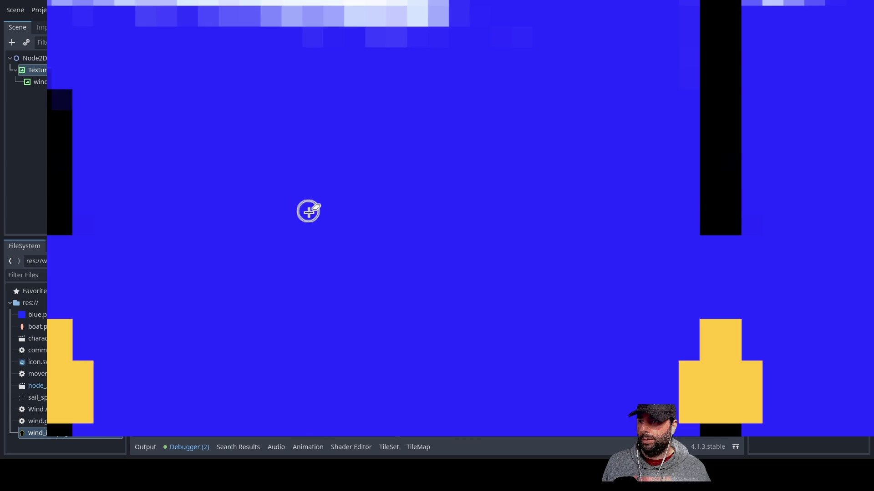
pyautogui.scroll(3, 325, 194)
pyautogui.hscroll(-4, 324, 195)
pyautogui.scroll(3, 325, 195)
pyautogui.hscroll(-5, 325, 195)
pyautogui.moveTo(432, 263)
pyautogui.mouseDown()
pyautogui.moveTo(390, 196)
pyautogui.moveTo(440, 214)
pyautogui.moveTo(437, 203)
pyautogui.moveTo(425, 205)
pyautogui.moveTo(426, 218)
pyautogui.mouseUp()
pyautogui.scroll(8, 419, 306)
pyautogui.hscroll(3, 419, 306)
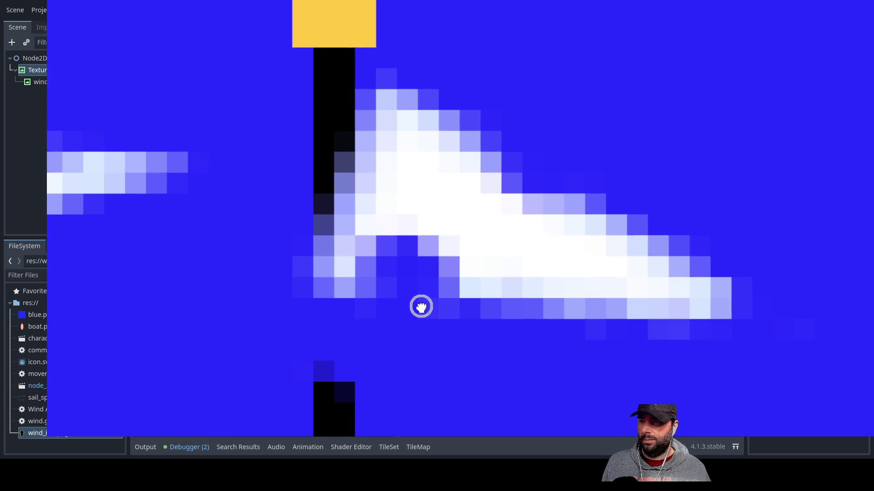
pyautogui.scroll(6, 353, 226)
pyautogui.hscroll(-1, 347, 353)
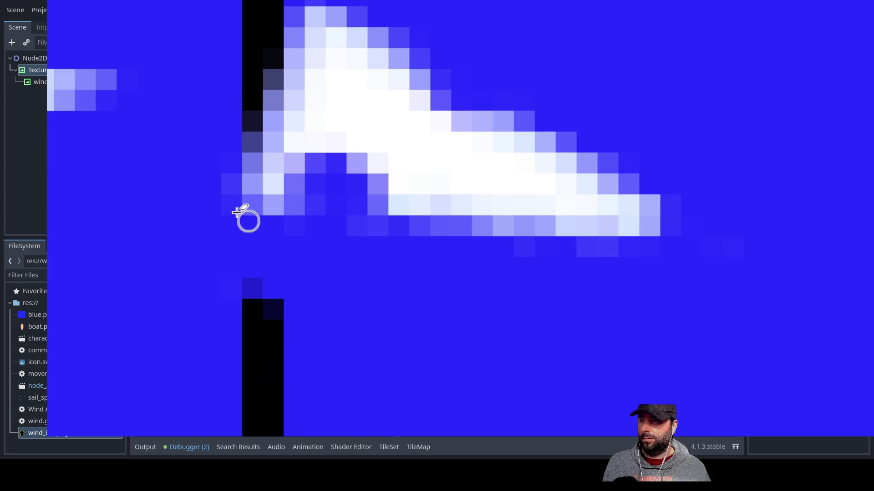
pyautogui.moveTo(213, 148)
pyautogui.mouseDown()
pyautogui.moveTo(242, 217)
pyautogui.moveTo(245, 148)
pyautogui.moveTo(256, 236)
pyautogui.mouseUp()
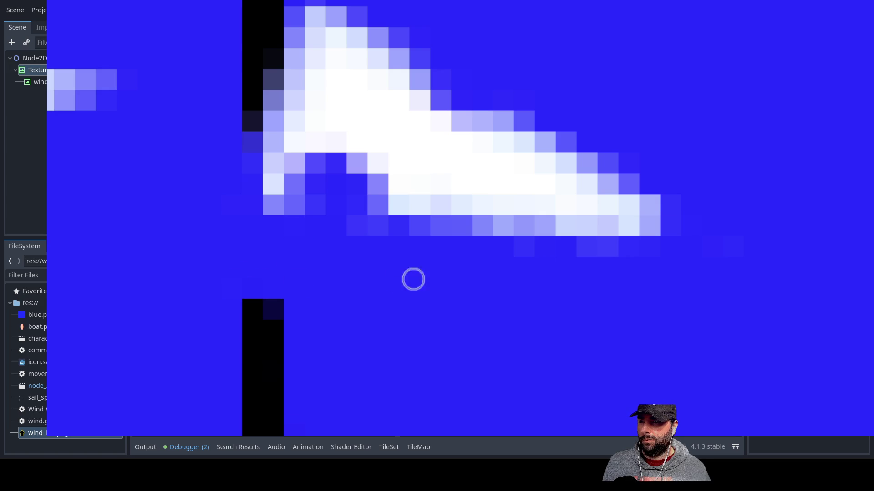
pyautogui.scroll(5, 654, 294)
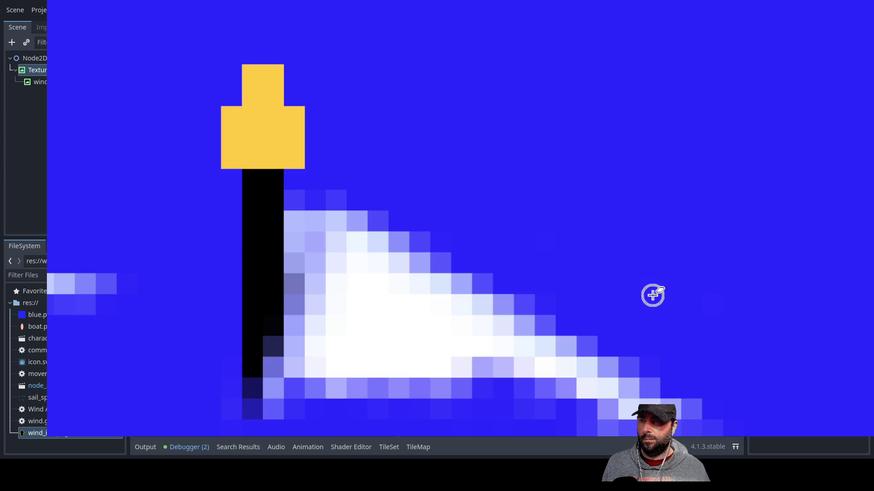
pyautogui.hscroll(3, 530, 173)
pyautogui.scroll(-3, 554, 221)
pyautogui.hscroll(2, 554, 220)
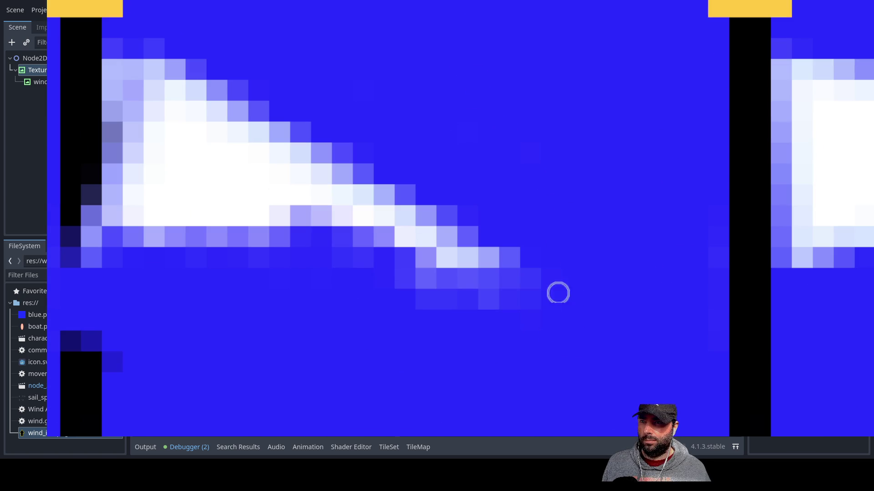
pyautogui.scroll(9, 353, 294)
pyautogui.scroll(-4, 405, 207)
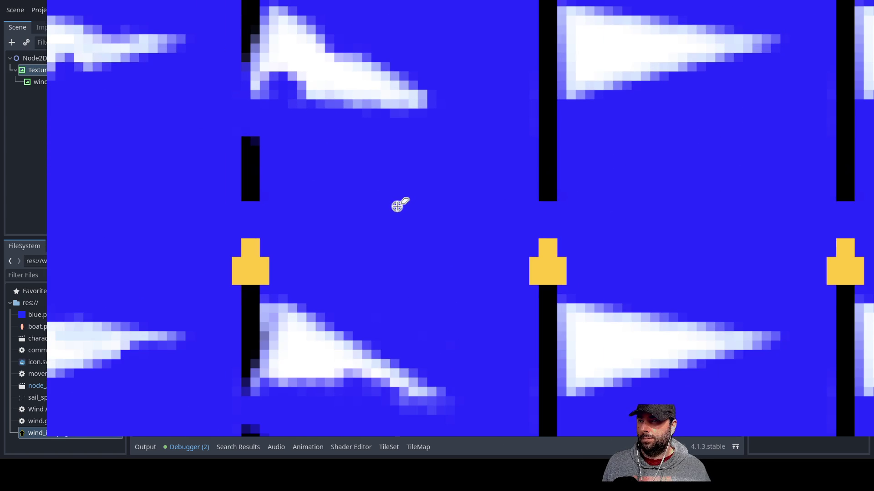
pyautogui.moveTo(366, 197)
pyautogui.mouseDown()
pyautogui.moveTo(470, 285)
pyautogui.moveTo(426, 191)
pyautogui.moveTo(564, 247)
pyautogui.moveTo(408, 311)
pyautogui.moveTo(523, 296)
pyautogui.mouseUp()
pyautogui.scroll(3, 404, 353)
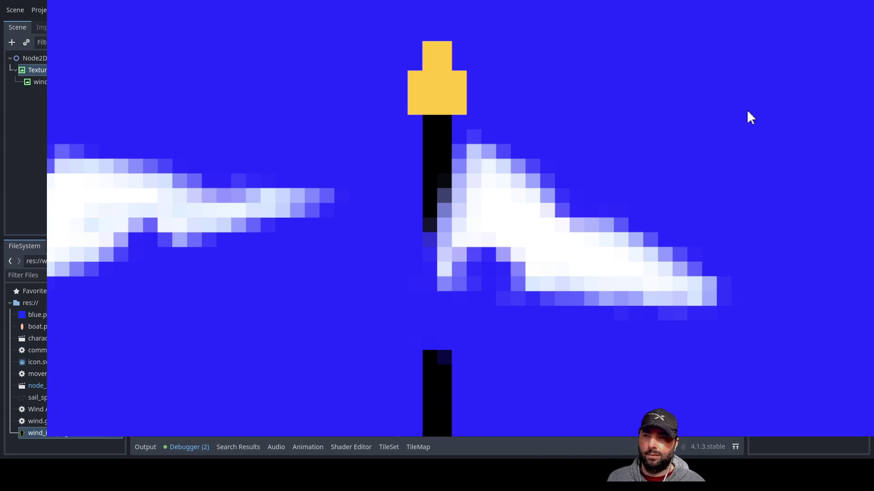
pyautogui.moveTo(427, 270); pyautogui.dragTo(389, 287)
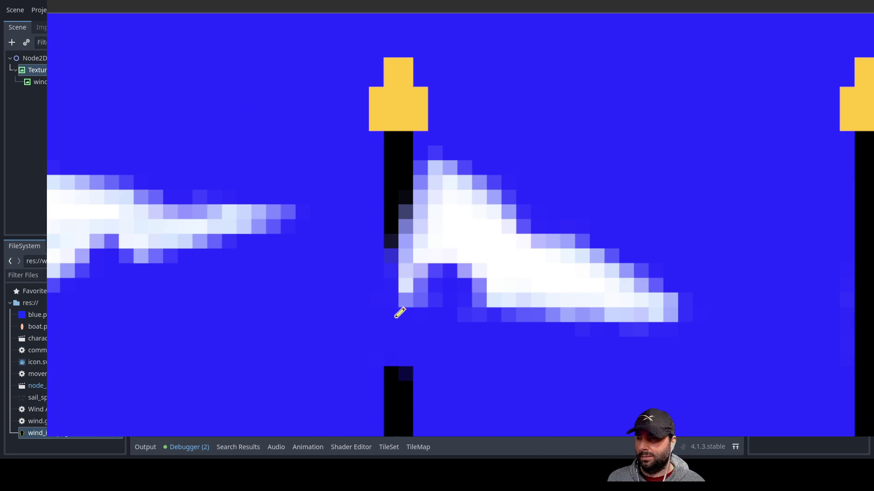
pyautogui.scroll(3, 411, 342)
# Paint both pixel columns of the mast black to close the gap.
pyautogui.moveTo(376, 385); pyautogui.dragTo(363, 177)
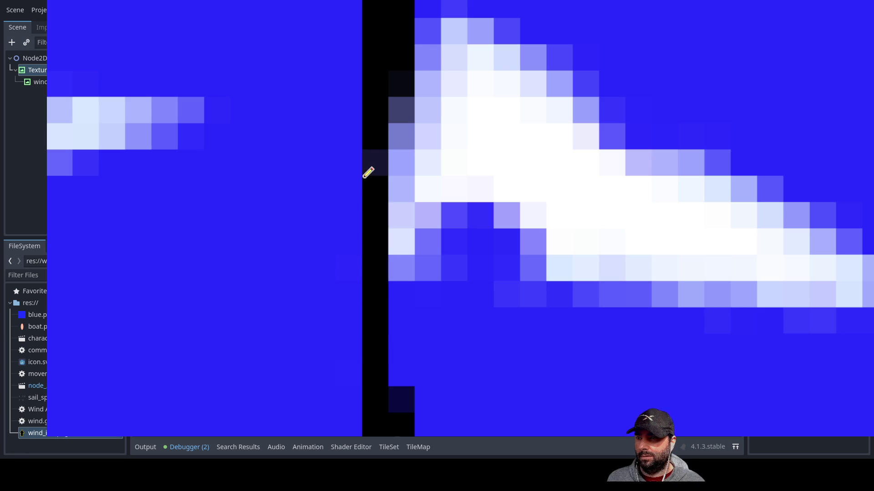
pyautogui.moveTo(410, 93)
pyautogui.mouseDown()
pyautogui.moveTo(396, 279)
pyautogui.moveTo(418, 408)
pyautogui.mouseUp()
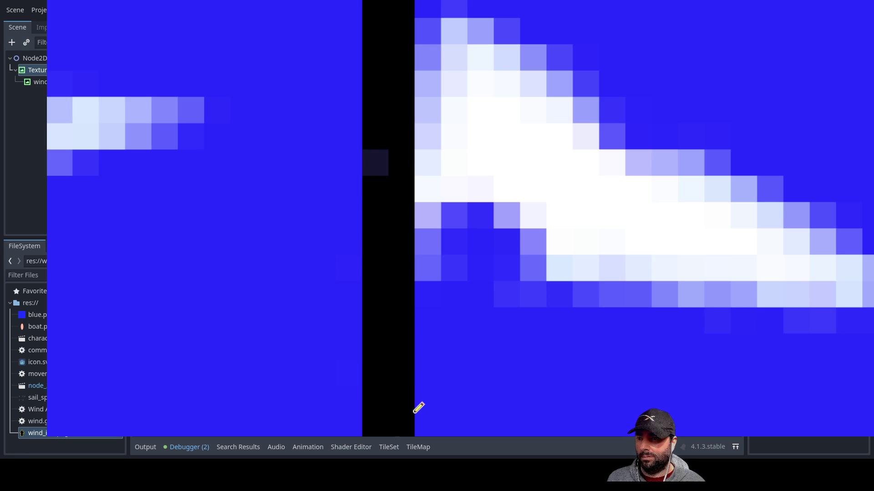
pyautogui.click(381, 159)
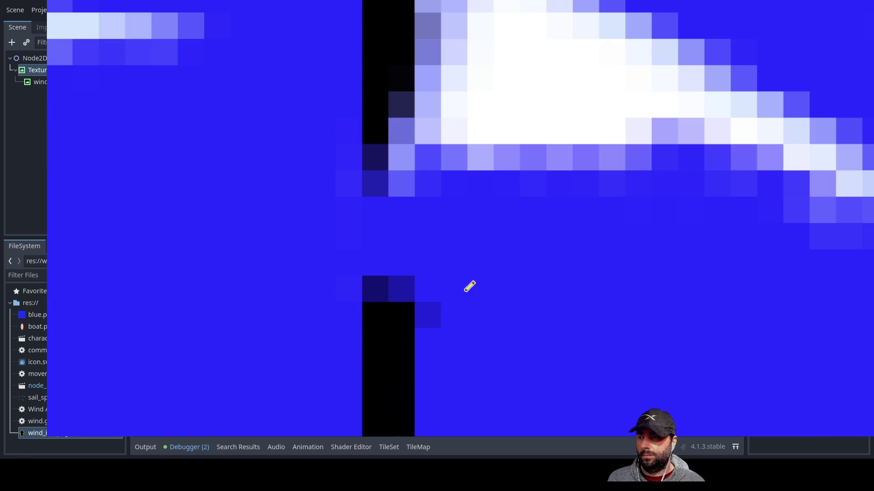
pyautogui.moveTo(385, 126)
pyautogui.mouseDown()
pyautogui.moveTo(378, 205)
pyautogui.moveTo(402, 322)
pyautogui.moveTo(409, 77)
pyautogui.mouseUp()
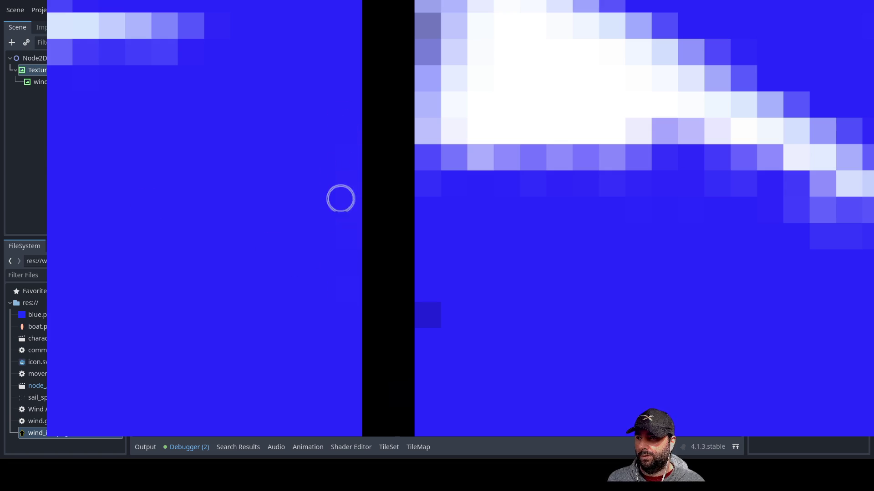
pyautogui.scroll(-6, 496, 248)
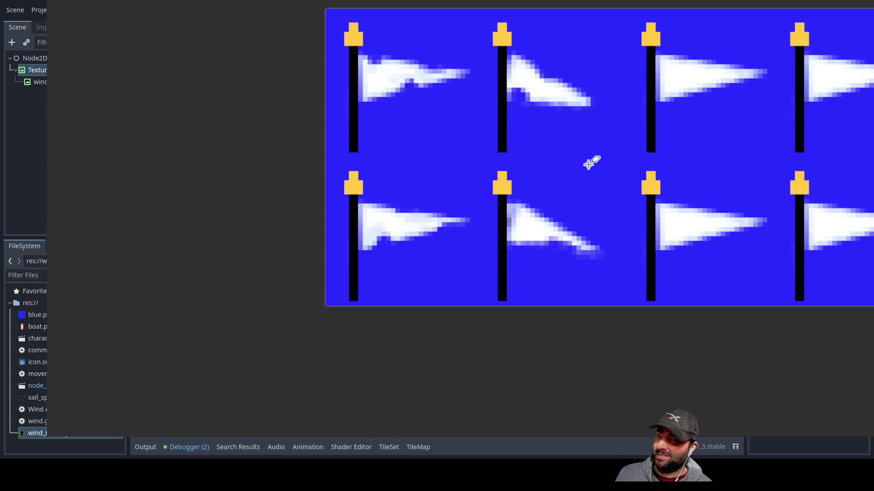
pyautogui.moveTo(589, 160); pyautogui.dragTo(216, 179)
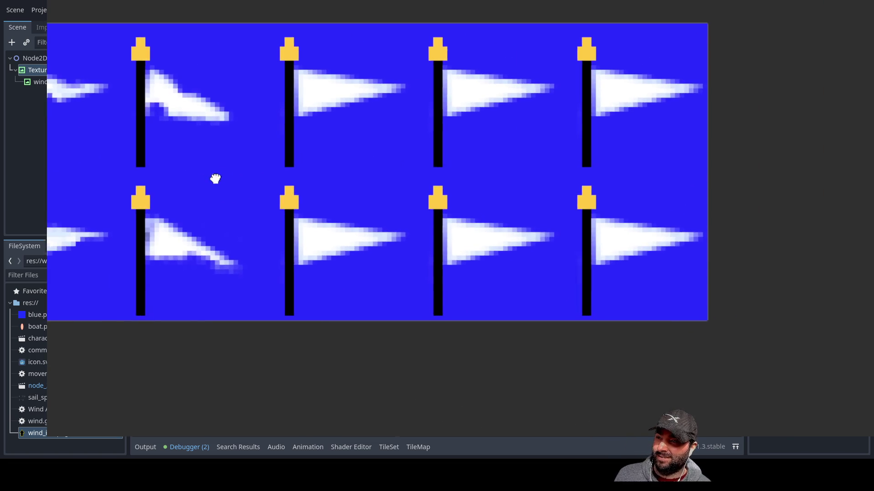
# Paint blue over the stray light pixels beneath the bent flag.
pyautogui.scroll(3, 341, 163)
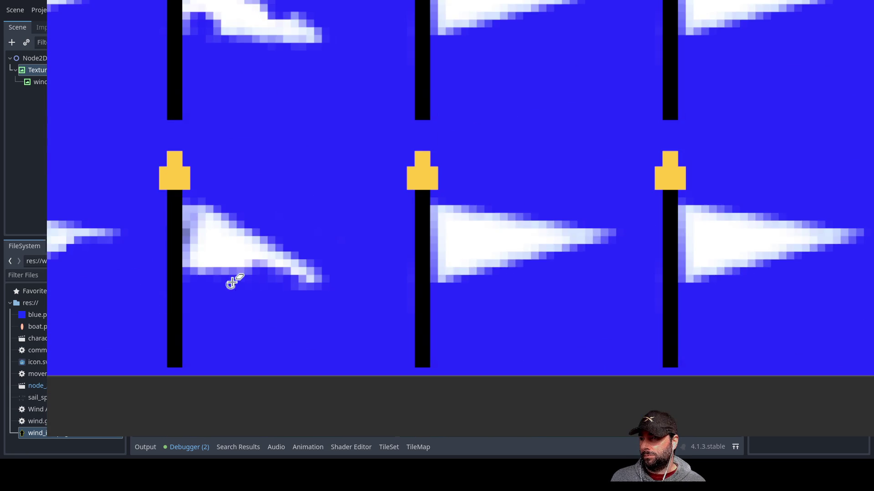
pyautogui.scroll(5, 231, 287)
pyautogui.moveTo(121, 216)
pyautogui.mouseDown()
pyautogui.moveTo(156, 226)
pyautogui.moveTo(113, 233)
pyautogui.mouseUp()
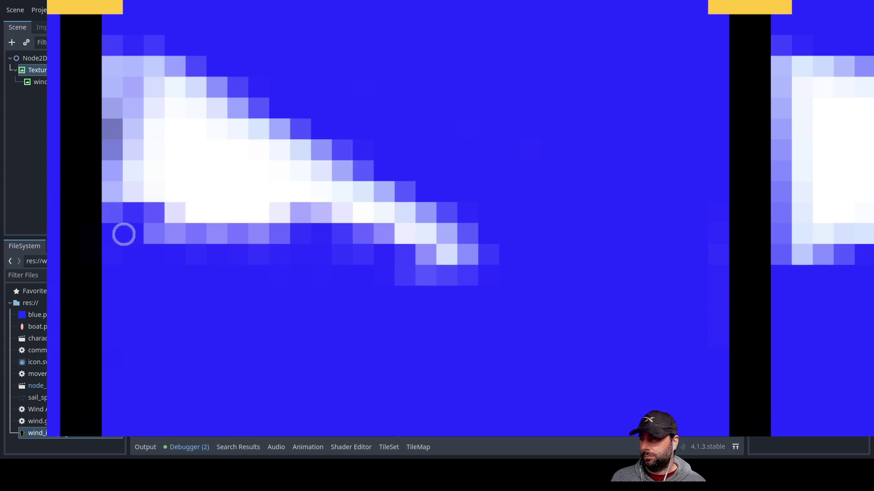
# Drag a rectangle selection around the third, straight flag.
pyautogui.scroll(-5, 341, 183)
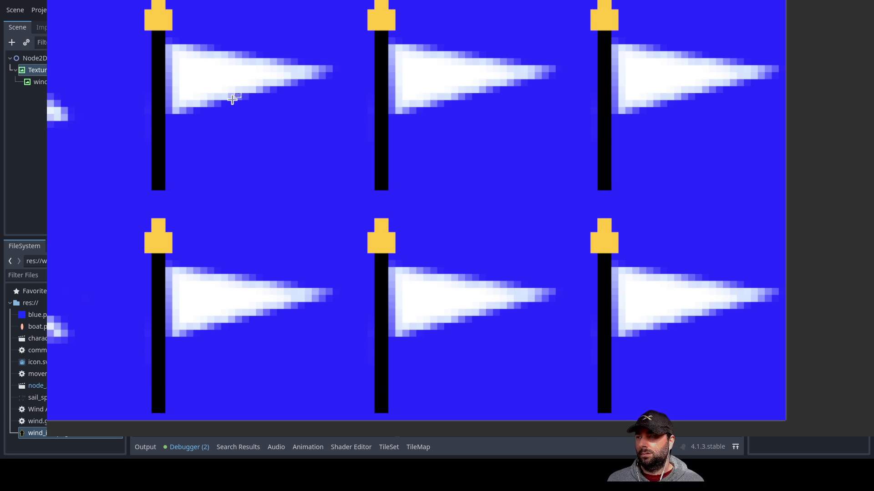
pyautogui.scroll(4, 155, 53)
pyautogui.moveTo(191, 8)
pyautogui.mouseDown()
pyautogui.moveTo(285, 217)
pyautogui.moveTo(622, 233)
pyautogui.mouseUp()
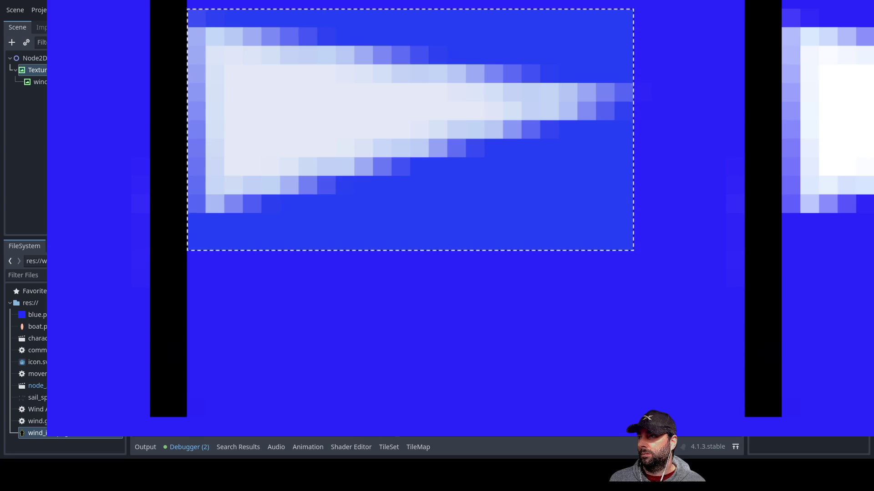
# Rotate the selected third flag to droop diagonally and set it against its pole.
pyautogui.click(414, 168)
pyautogui.moveTo(649, 252)
pyautogui.mouseDown()
pyautogui.moveTo(627, 308)
pyautogui.moveTo(508, 353)
pyautogui.mouseUp()
pyautogui.hotkey('ctrl', 'z')
pyautogui.hotkey('ctrl', 'shift', 'z')
pyautogui.scroll(-6, 394, 234)
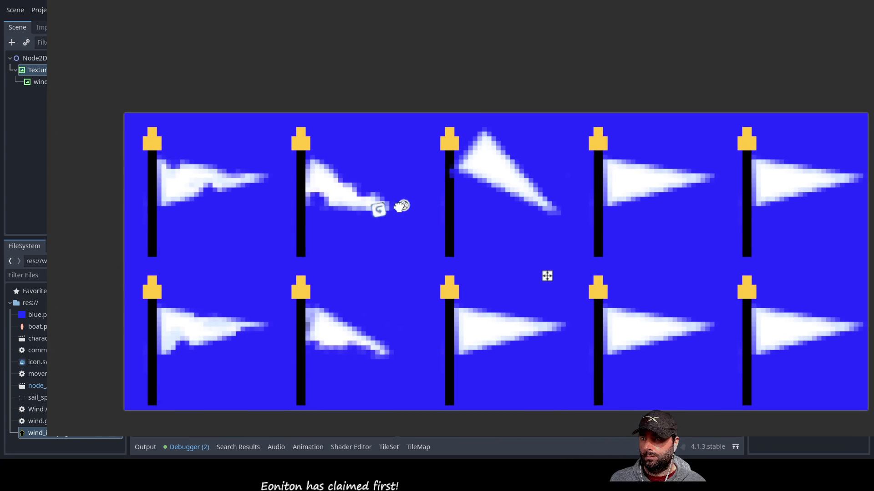
pyautogui.moveTo(490, 178)
pyautogui.mouseDown()
pyautogui.moveTo(349, 205)
pyautogui.moveTo(488, 203)
pyautogui.mouseUp()
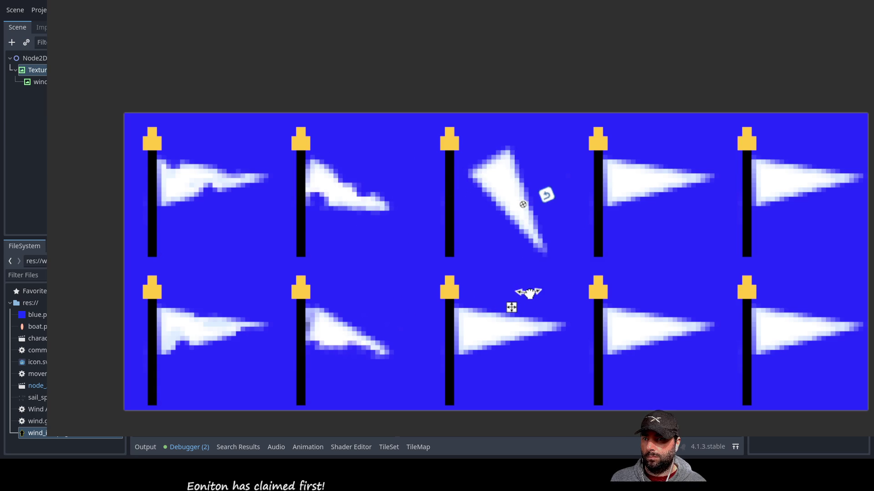
pyautogui.moveTo(503, 176)
pyautogui.mouseDown()
pyautogui.moveTo(357, 199)
pyautogui.moveTo(478, 197)
pyautogui.moveTo(463, 189)
pyautogui.moveTo(483, 189)
pyautogui.mouseUp()
pyautogui.moveTo(533, 285); pyautogui.dragTo(563, 275)
pyautogui.moveTo(489, 215)
pyautogui.mouseDown()
pyautogui.moveTo(310, 203)
pyautogui.moveTo(474, 206)
pyautogui.mouseUp()
# Place a copy of the drooping flag on the bottom row's third pole.
pyautogui.scroll(-3, 551, 263)
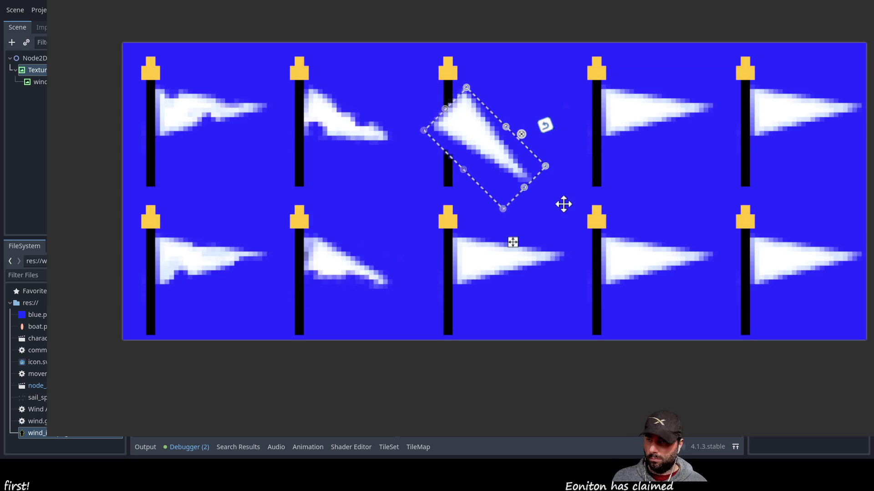
pyautogui.moveTo(513, 158)
pyautogui.mouseDown()
pyautogui.moveTo(469, 137)
pyautogui.moveTo(482, 273)
pyautogui.moveTo(472, 281)
pyautogui.mouseUp()
pyautogui.moveTo(532, 227)
pyautogui.mouseDown()
pyautogui.moveTo(403, 152)
pyautogui.moveTo(332, 154)
pyautogui.mouseUp()
pyautogui.moveTo(485, 118)
pyautogui.mouseDown()
pyautogui.moveTo(464, 146)
pyautogui.moveTo(500, 141)
pyautogui.mouseUp()
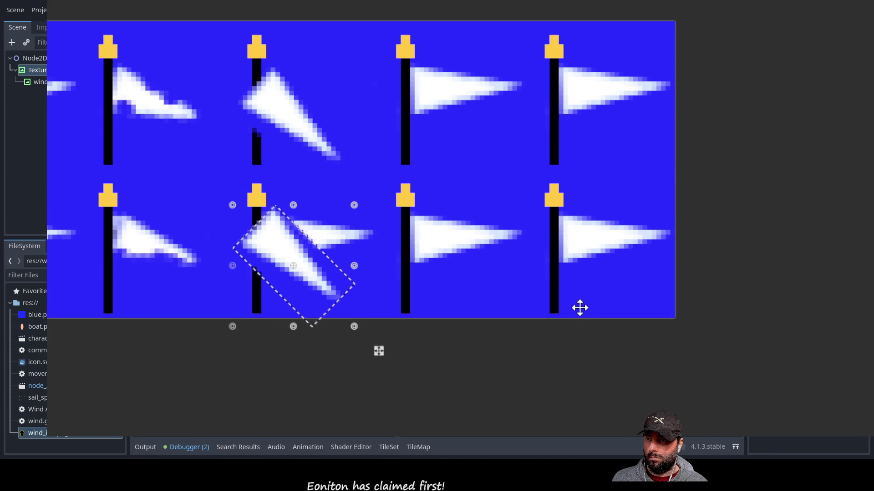
pyautogui.moveTo(446, 163)
pyautogui.mouseDown()
pyautogui.moveTo(520, 168)
pyautogui.moveTo(487, 201)
pyautogui.moveTo(481, 171)
pyautogui.mouseUp()
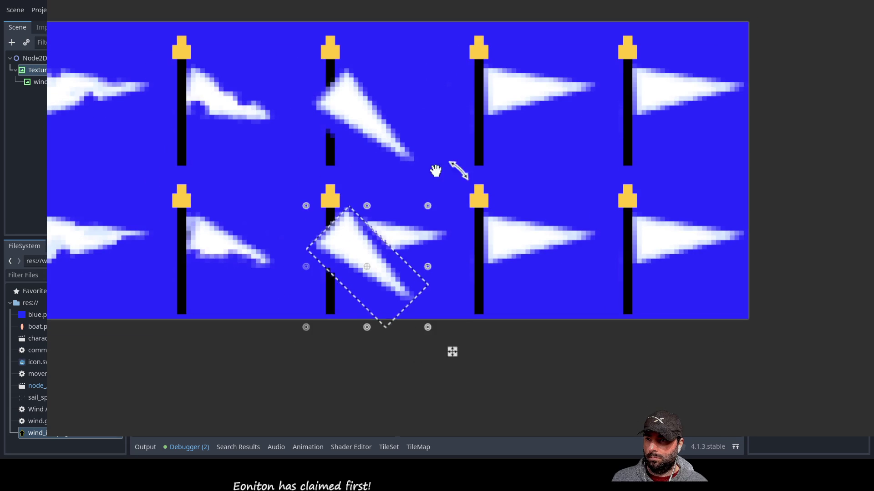
# Nudge the drooping flag copy slightly lower on the bottom third pole and commit it.
pyautogui.scroll(1, 414, 205)
pyautogui.scroll(2, 405, 200)
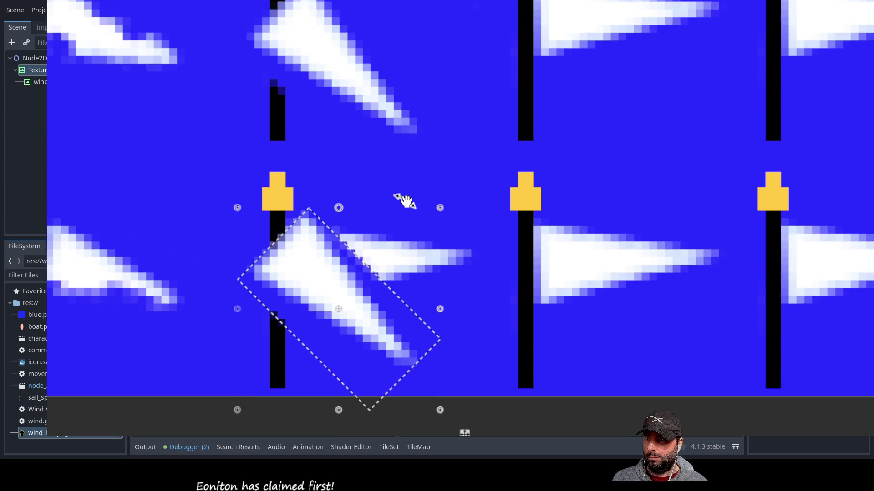
pyautogui.scroll(-1, 405, 201)
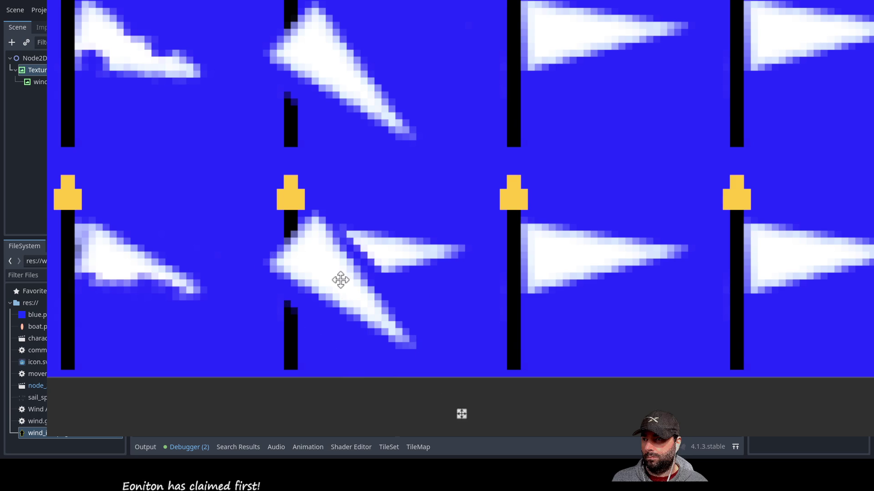
pyautogui.moveTo(340, 279); pyautogui.dragTo(340, 286)
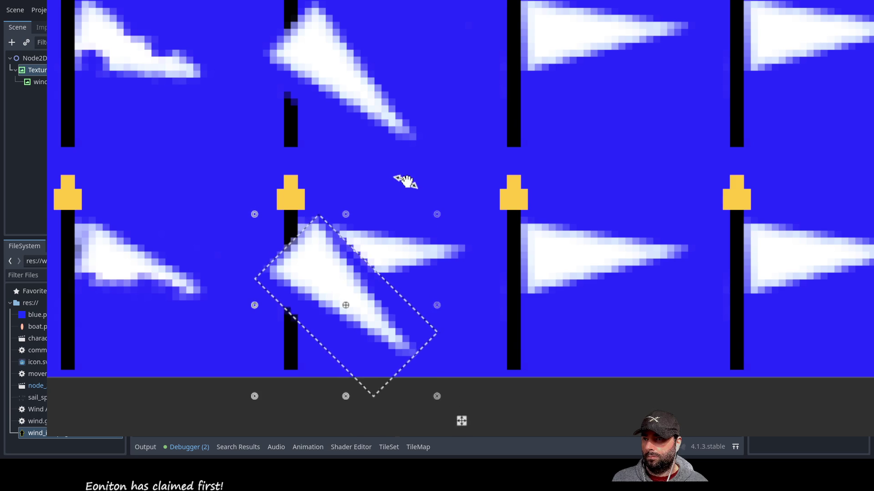
pyautogui.moveTo(408, 183); pyautogui.dragTo(482, 198)
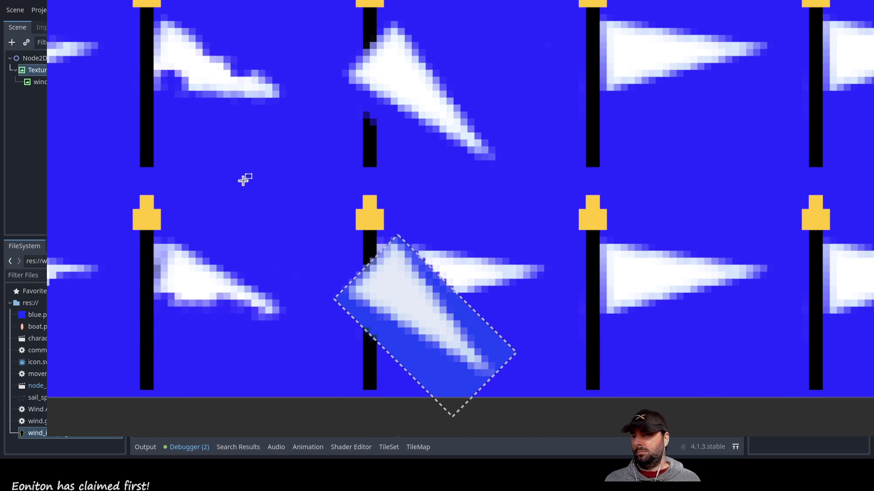
pyautogui.press('Escape')
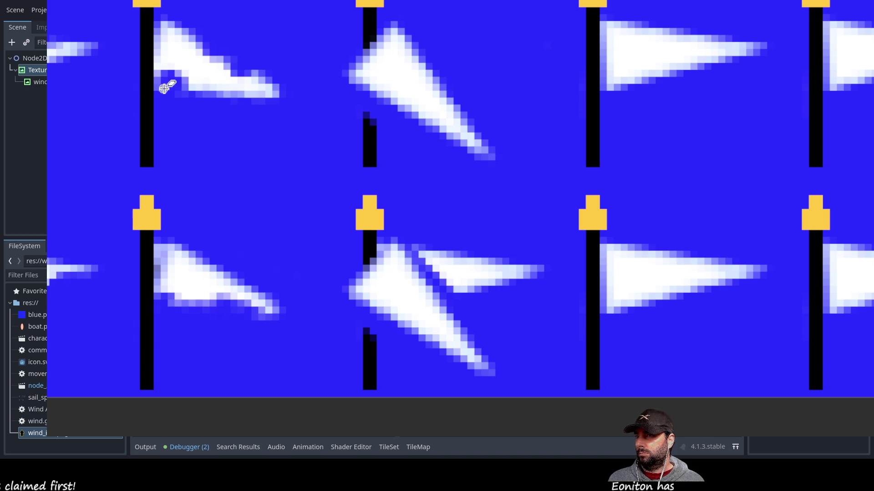
pyautogui.scroll(5, 303, 158)
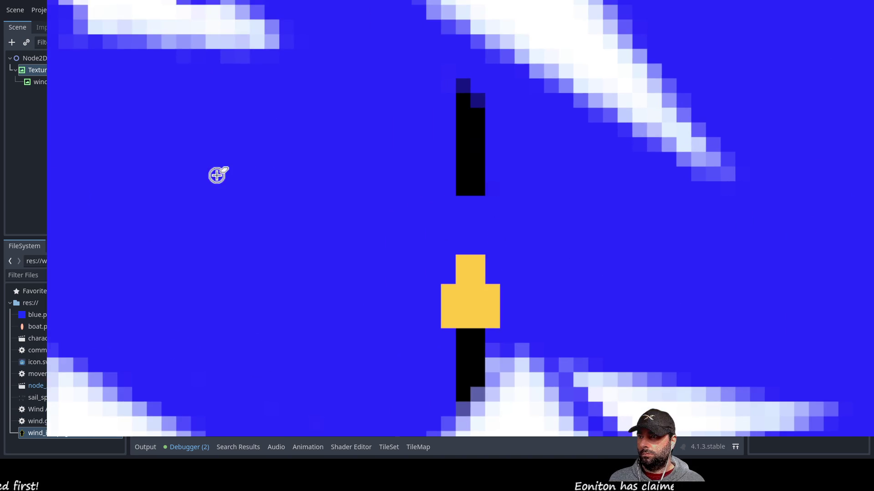
# Darken the light pixels along the drooping flag's edges on the bottom third pole and extend its tip.
pyautogui.moveTo(292, 111)
pyautogui.mouseDown()
pyautogui.moveTo(264, 290)
pyautogui.moveTo(519, 286)
pyautogui.moveTo(559, 239)
pyautogui.moveTo(311, 146)
pyautogui.moveTo(400, 166)
pyautogui.moveTo(525, 160)
pyautogui.moveTo(441, 109)
pyautogui.moveTo(48, 249)
pyautogui.moveTo(94, 238)
pyautogui.moveTo(190, 137)
pyautogui.moveTo(180, 136)
pyautogui.moveTo(209, 178)
pyautogui.moveTo(217, 114)
pyautogui.moveTo(230, 184)
pyautogui.mouseUp()
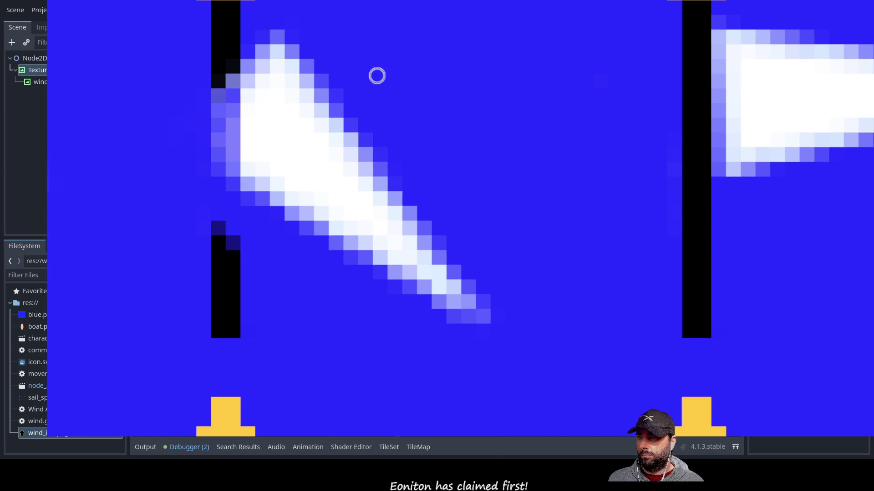
pyautogui.moveTo(325, 82)
pyautogui.mouseDown()
pyautogui.moveTo(376, 118)
pyautogui.moveTo(349, 153)
pyautogui.moveTo(386, 170)
pyautogui.moveTo(400, 214)
pyautogui.mouseUp()
pyautogui.moveTo(352, 273)
pyautogui.mouseDown()
pyautogui.moveTo(335, 209)
pyautogui.moveTo(289, 194)
pyautogui.moveTo(304, 223)
pyautogui.mouseUp()
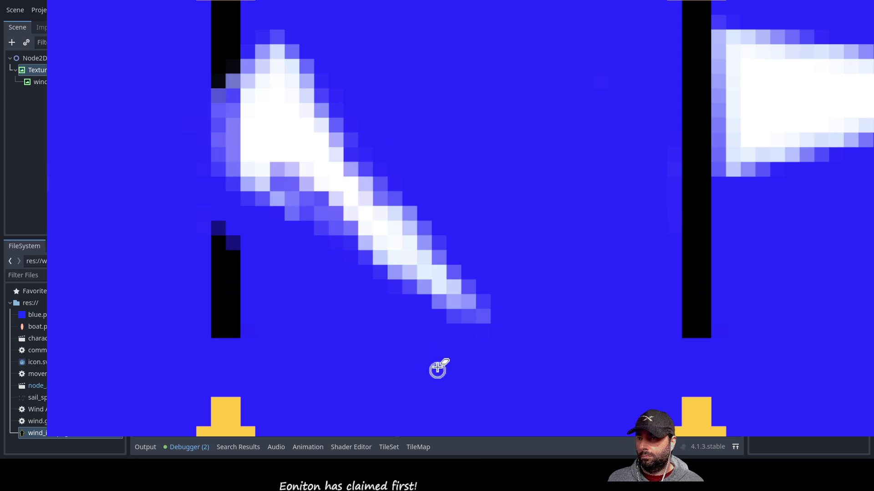
pyautogui.moveTo(438, 369); pyautogui.dragTo(392, 109)
pyautogui.scroll(3, 391, 108)
pyautogui.moveTo(408, 158)
pyautogui.mouseDown()
pyautogui.moveTo(410, 69)
pyautogui.moveTo(402, 124)
pyautogui.moveTo(398, 86)
pyautogui.moveTo(387, 130)
pyautogui.mouseUp()
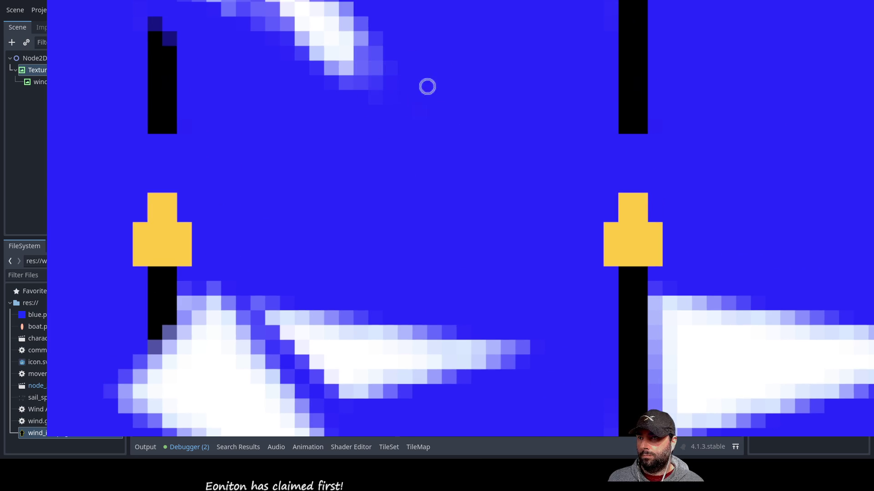
pyautogui.scroll(3, 283, 142)
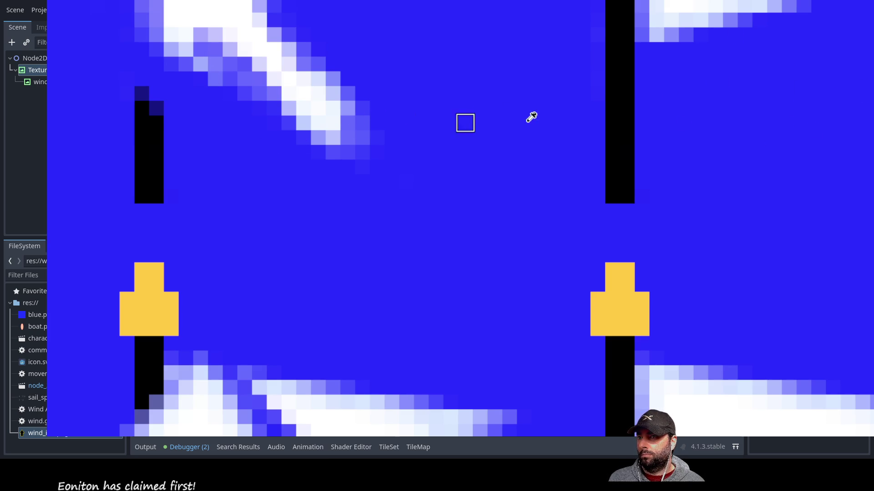
pyautogui.moveTo(291, 119)
pyautogui.mouseDown()
pyautogui.moveTo(300, 150)
pyautogui.moveTo(312, 132)
pyautogui.moveTo(324, 180)
pyautogui.mouseUp()
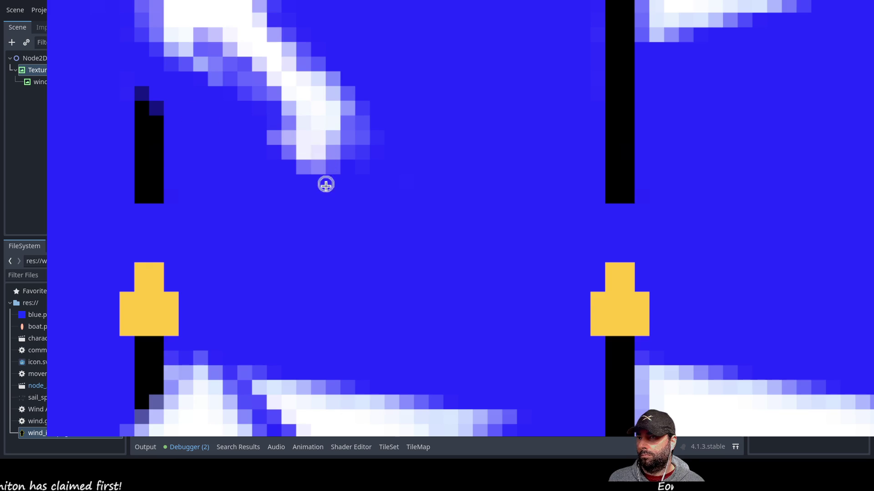
pyautogui.scroll(5, 437, 234)
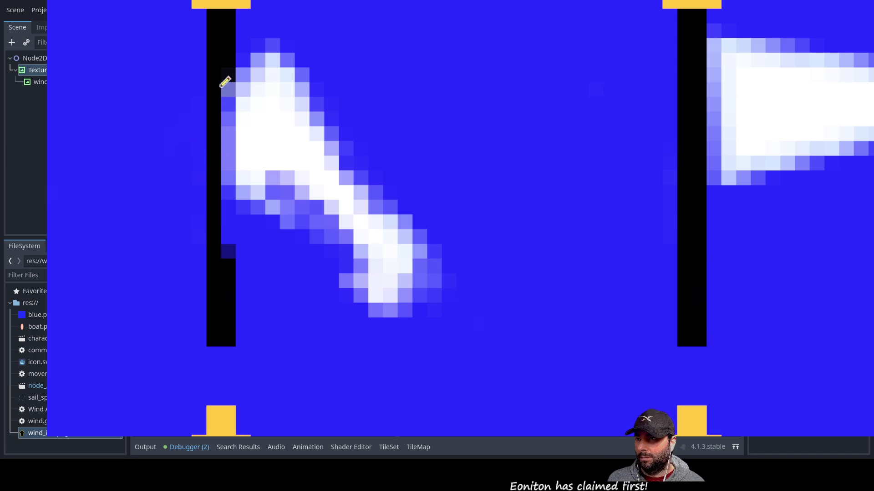
# Fill the pole gap black, trim the top tip, darken the flag's edges, and erase the left flag's tip.
pyautogui.moveTo(229, 111); pyautogui.dragTo(225, 249)
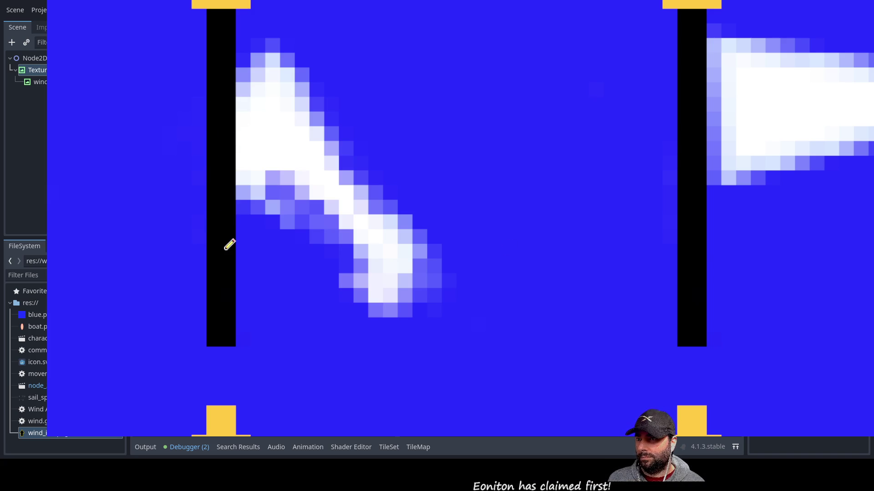
pyautogui.moveTo(312, 52)
pyautogui.mouseDown()
pyautogui.moveTo(283, 43)
pyautogui.moveTo(269, 52)
pyautogui.moveTo(312, 73)
pyautogui.moveTo(276, 52)
pyautogui.mouseUp()
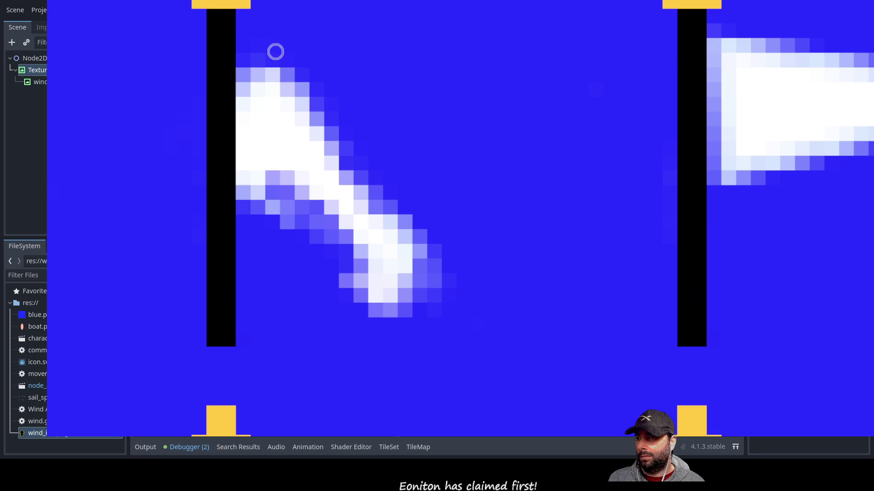
pyautogui.moveTo(310, 238)
pyautogui.mouseDown()
pyautogui.moveTo(279, 205)
pyautogui.moveTo(314, 209)
pyautogui.mouseUp()
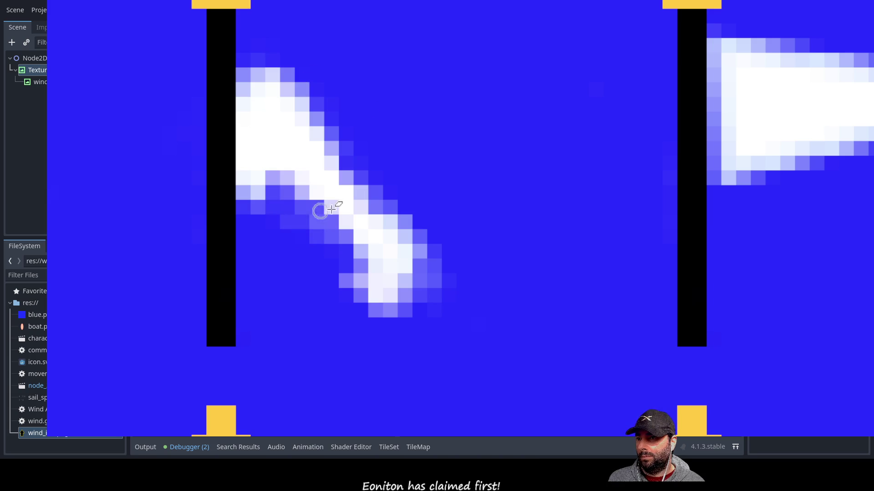
pyautogui.moveTo(338, 100)
pyautogui.mouseDown()
pyautogui.moveTo(296, 105)
pyautogui.moveTo(318, 107)
pyautogui.moveTo(308, 106)
pyautogui.mouseUp()
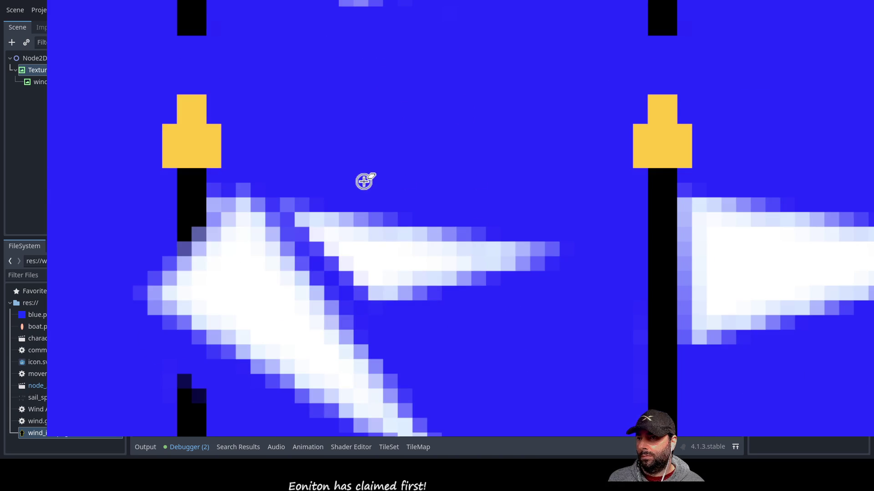
pyautogui.moveTo(522, 190)
pyautogui.mouseDown()
pyautogui.moveTo(544, 189)
pyautogui.moveTo(511, 212)
pyautogui.moveTo(569, 204)
pyautogui.moveTo(504, 226)
pyautogui.moveTo(485, 176)
pyautogui.moveTo(466, 238)
pyautogui.moveTo(444, 168)
pyautogui.moveTo(454, 246)
pyautogui.mouseUp()
# Trim the neighbouring flag's tip to background blue, shade its edges darker, and add white tip pixels.
pyautogui.moveTo(537, 233)
pyautogui.mouseDown()
pyautogui.moveTo(406, 194)
pyautogui.moveTo(425, 258)
pyautogui.moveTo(415, 212)
pyautogui.moveTo(405, 264)
pyautogui.moveTo(356, 238)
pyautogui.mouseUp()
pyautogui.moveTo(204, 214)
pyautogui.mouseDown()
pyautogui.moveTo(176, 211)
pyautogui.moveTo(158, 228)
pyautogui.moveTo(152, 266)
pyautogui.moveTo(155, 213)
pyautogui.moveTo(178, 236)
pyautogui.moveTo(181, 193)
pyautogui.moveTo(182, 281)
pyautogui.moveTo(218, 227)
pyautogui.moveTo(234, 296)
pyautogui.moveTo(268, 296)
pyautogui.moveTo(318, 367)
pyautogui.moveTo(399, 351)
pyautogui.moveTo(376, 396)
pyautogui.moveTo(415, 353)
pyautogui.moveTo(356, 389)
pyautogui.moveTo(386, 383)
pyautogui.mouseUp()
pyautogui.moveTo(423, 182)
pyautogui.mouseDown()
pyautogui.moveTo(411, 171)
pyautogui.moveTo(365, 250)
pyautogui.moveTo(400, 237)
pyautogui.mouseUp()
pyautogui.moveTo(417, 151)
pyautogui.mouseDown()
pyautogui.moveTo(370, 217)
pyautogui.moveTo(367, 176)
pyautogui.moveTo(343, 195)
pyautogui.moveTo(320, 194)
pyautogui.moveTo(285, 147)
pyautogui.mouseUp()
pyautogui.moveTo(318, 173); pyautogui.dragTo(385, 167)
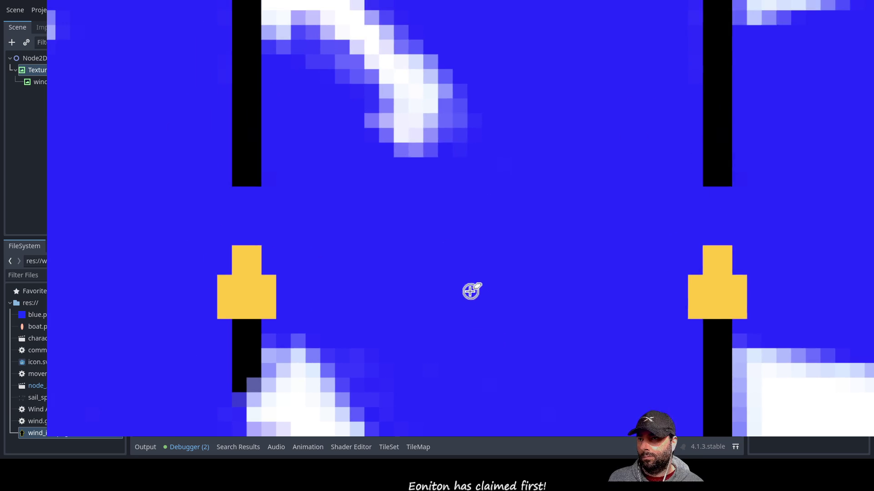
pyautogui.scroll(-2, 472, 291)
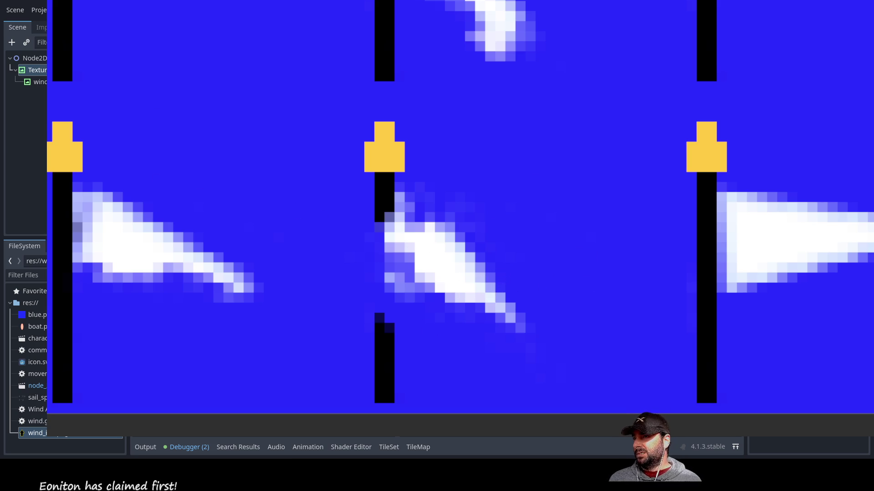
pyautogui.moveTo(497, 290); pyautogui.dragTo(506, 296)
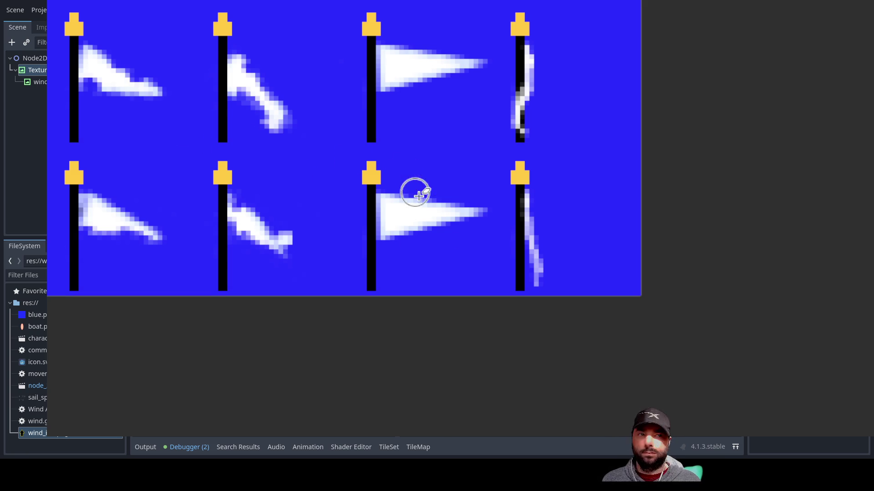
# Cut the bottom-row third flag down to a stub and redraw the seventh flag hanging down its pole.
pyautogui.moveTo(424, 257)
pyautogui.mouseDown()
pyautogui.moveTo(465, 201)
pyautogui.moveTo(457, 187)
pyautogui.moveTo(427, 182)
pyautogui.moveTo(391, 234)
pyautogui.moveTo(392, 201)
pyautogui.moveTo(468, 55)
pyautogui.moveTo(431, 92)
pyautogui.moveTo(407, 47)
pyautogui.moveTo(412, 81)
pyautogui.moveTo(404, 78)
pyautogui.moveTo(391, 42)
pyautogui.moveTo(396, 91)
pyautogui.moveTo(400, 62)
pyautogui.mouseUp()
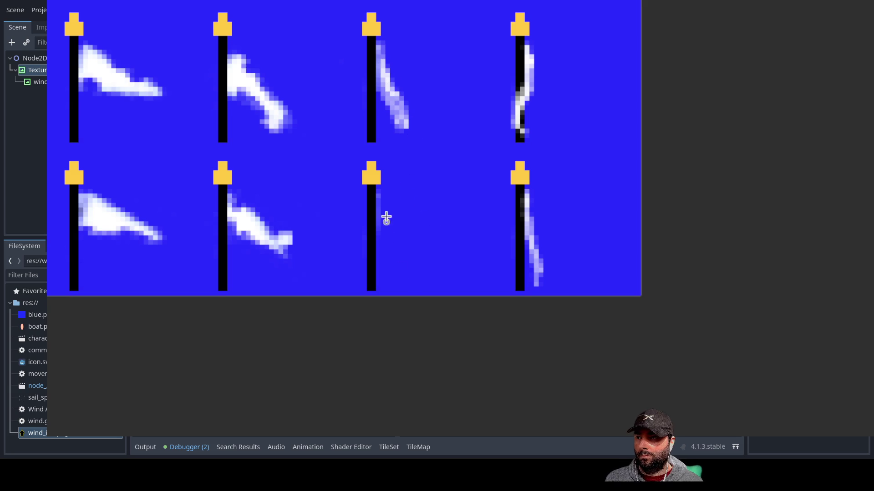
pyautogui.moveTo(377, 196)
pyautogui.mouseDown()
pyautogui.moveTo(384, 230)
pyautogui.moveTo(385, 208)
pyautogui.moveTo(393, 228)
pyautogui.mouseUp()
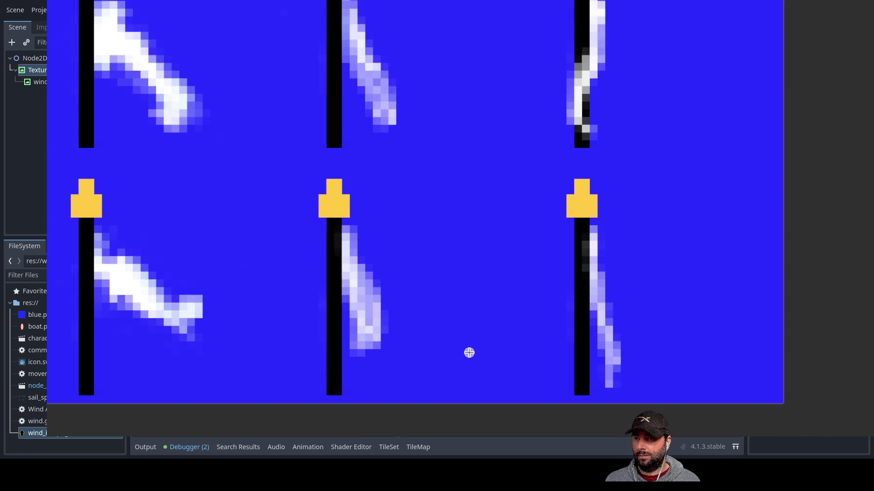
# Inspect the windarrow and TextureRect nodes, then return to the 2D view with Ctrl+F1.
pyautogui.scroll(-1, 469, 353)
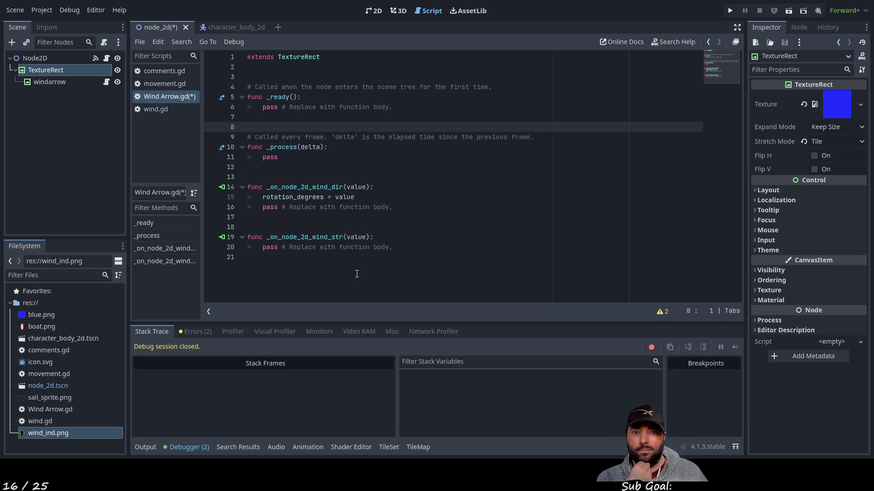
pyautogui.click(61, 83)
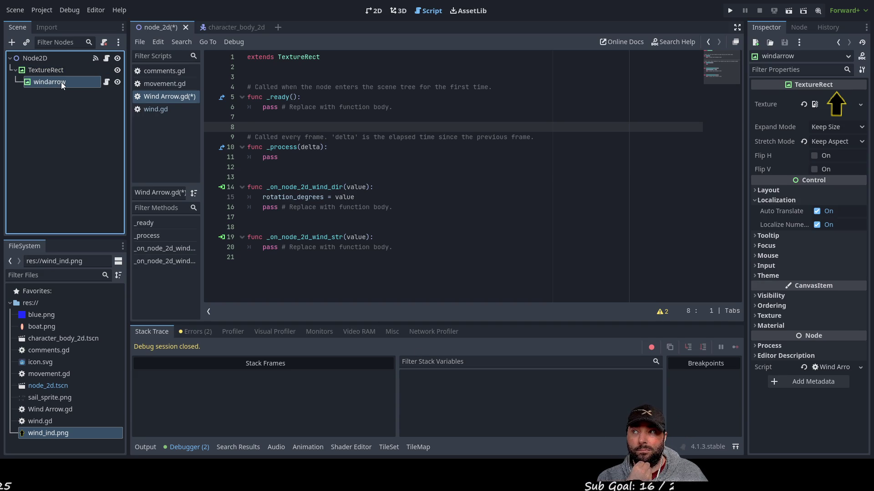
pyautogui.click(62, 70)
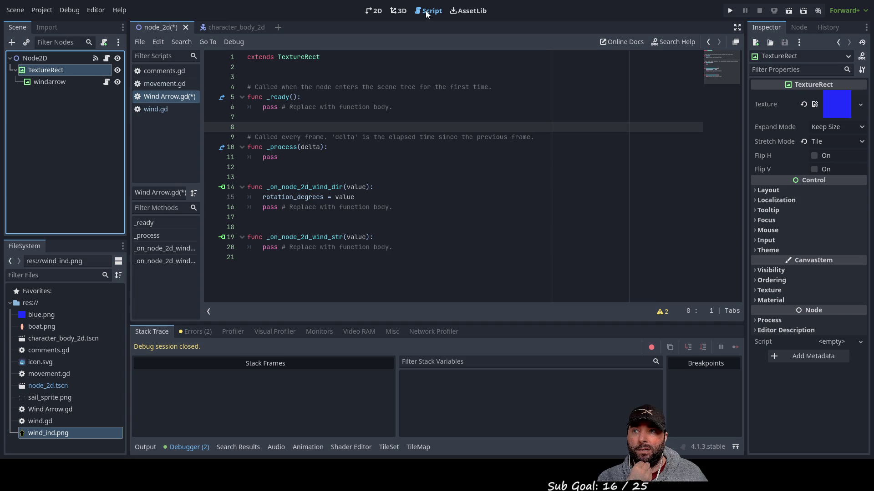
pyautogui.hotkey('ctrl', 'F1')
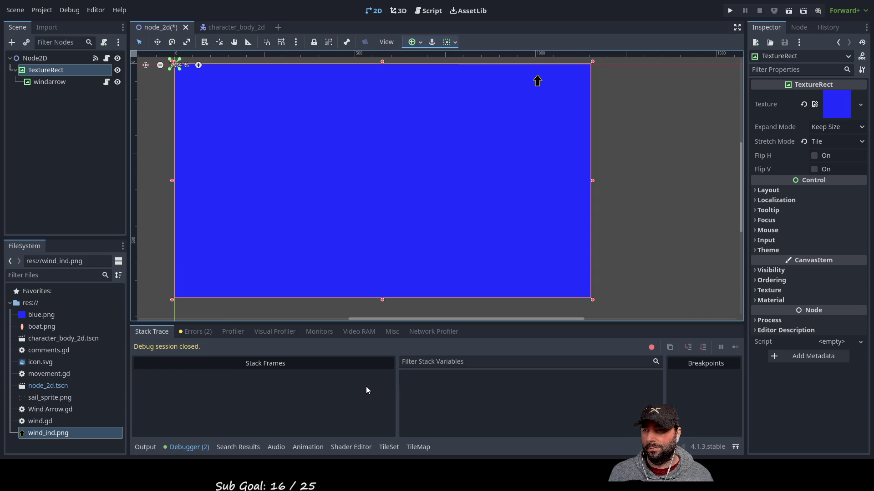
# Add an AnimatedSprite2D node, assign it a New SpriteFrames resource, and open the SpriteFrames editor.
pyautogui.hotkey('ctrl', 'v')
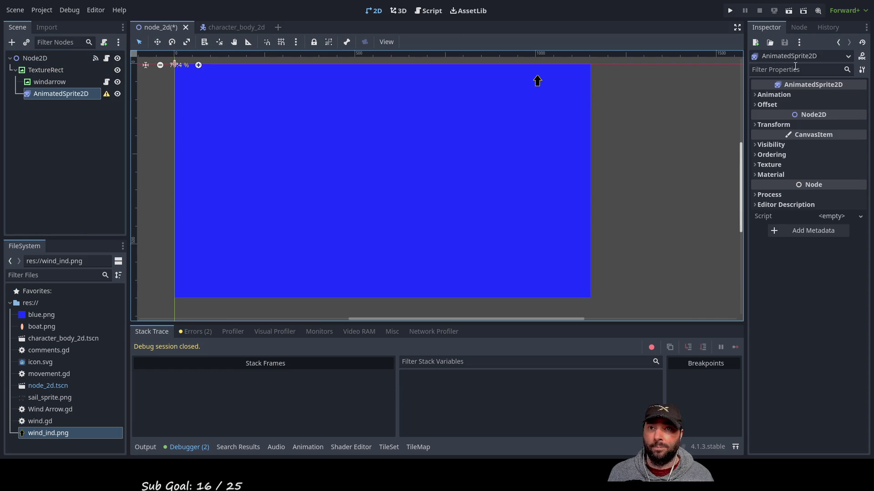
pyautogui.click(756, 97)
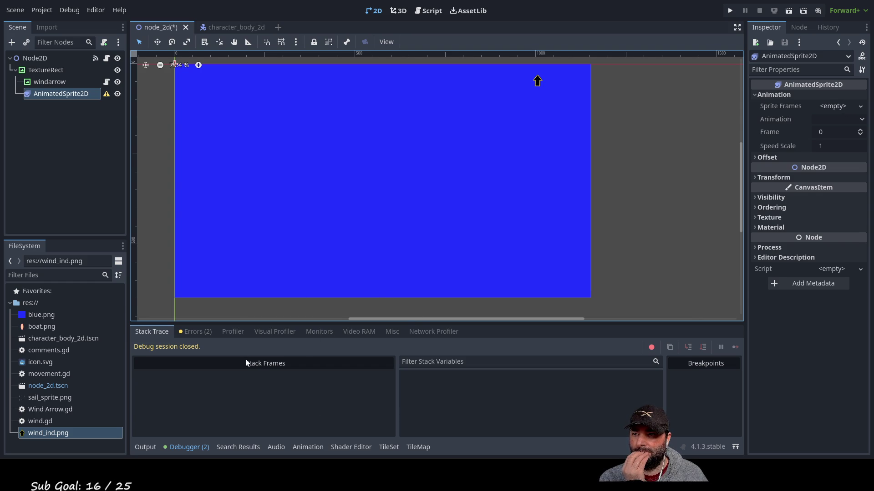
pyautogui.click(843, 106)
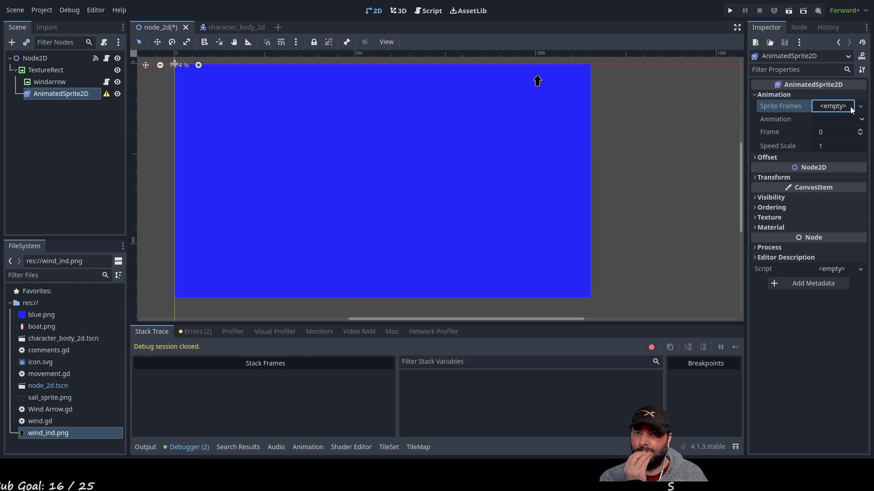
pyautogui.click(846, 118)
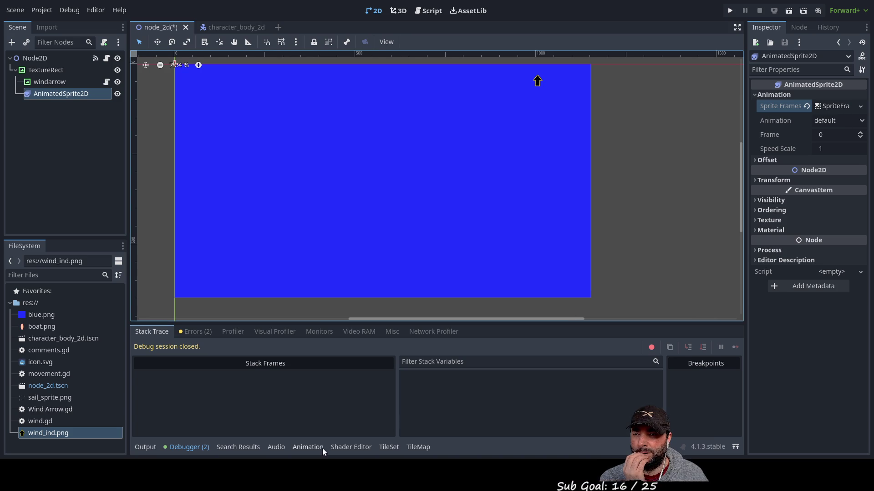
pyautogui.click(310, 447)
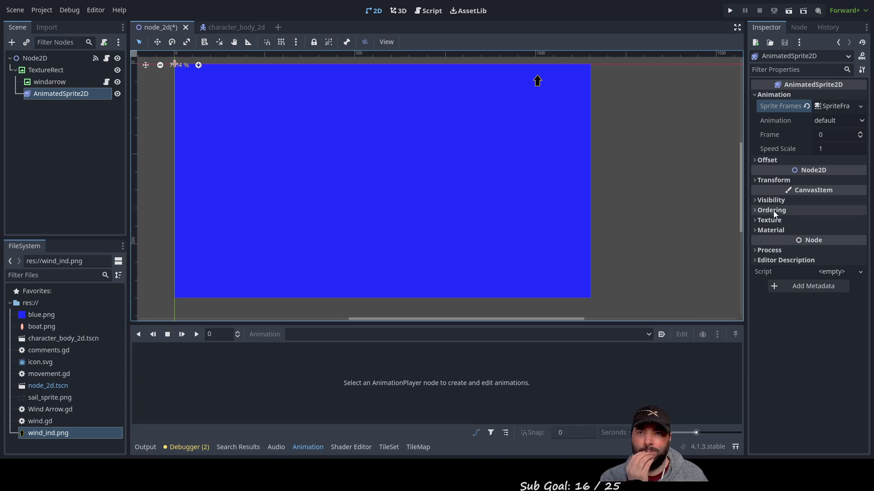
pyautogui.click(390, 448)
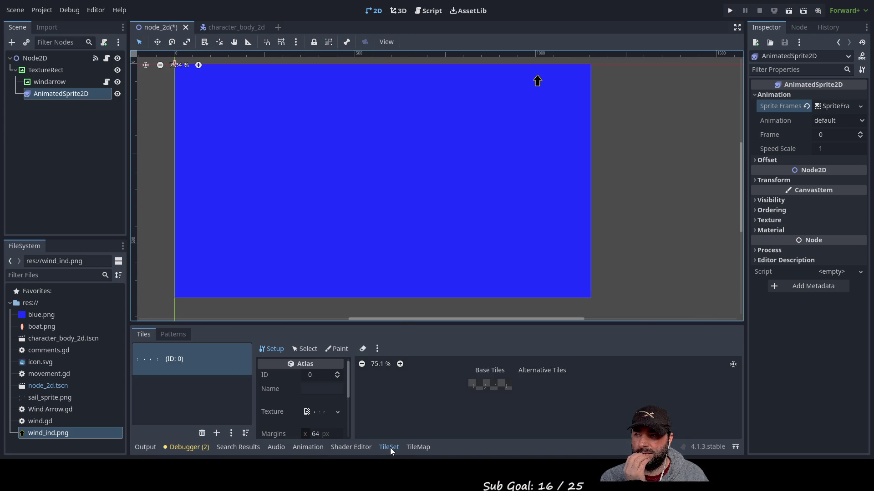
pyautogui.click(842, 106)
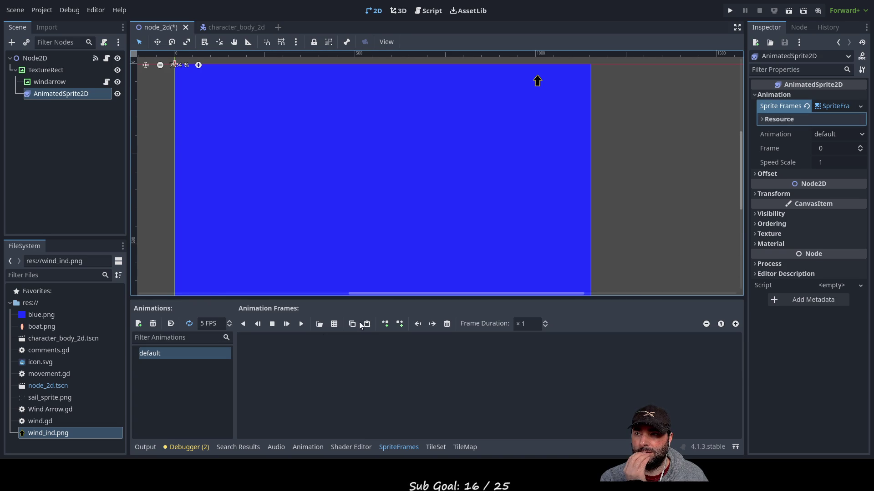
# Rename the 'default' animation to 'Full' and raise its FPS from 1 to 2.
pyautogui.click(334, 324)
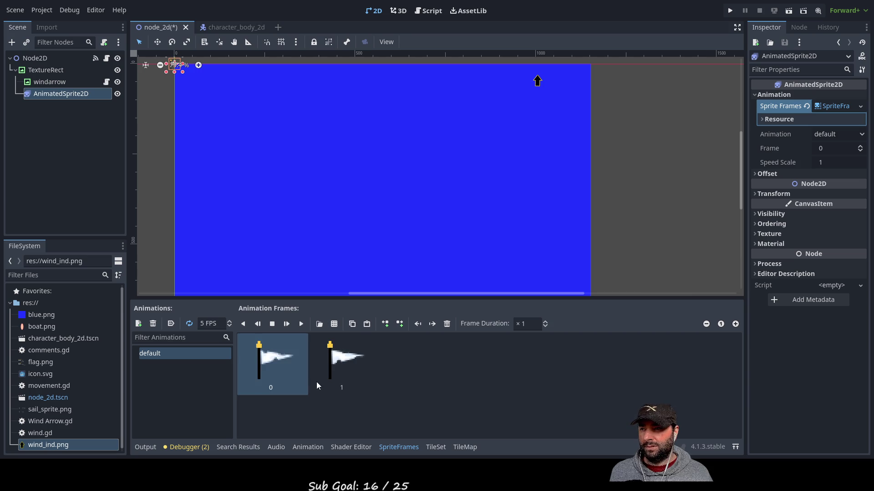
pyautogui.click(164, 355)
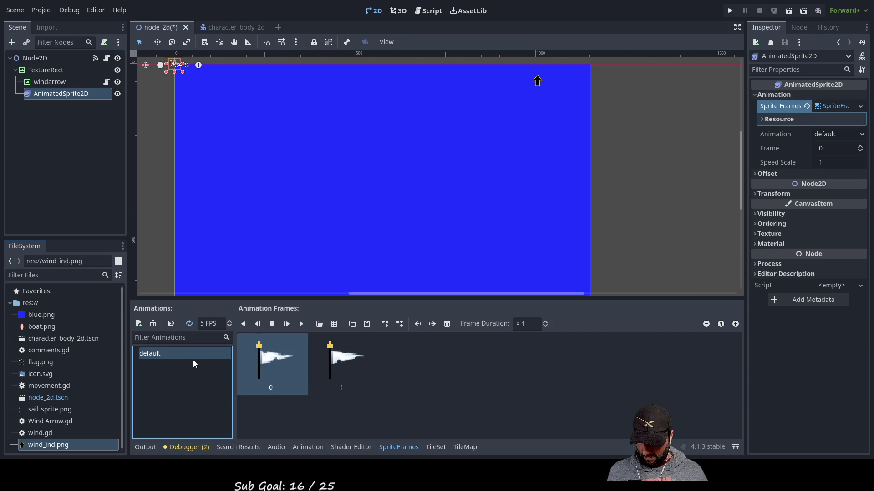
pyautogui.write('Full')
pyautogui.press('Return')
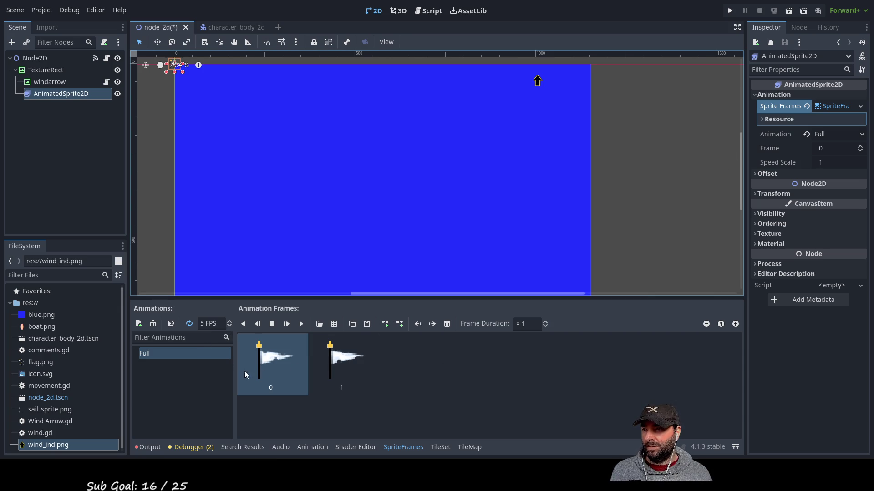
pyautogui.click(226, 324)
pyautogui.write('1')
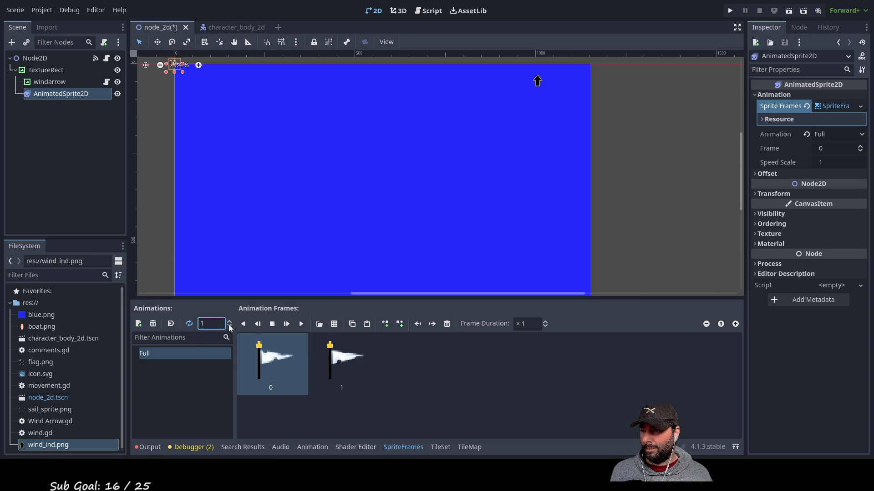
pyautogui.click(230, 321)
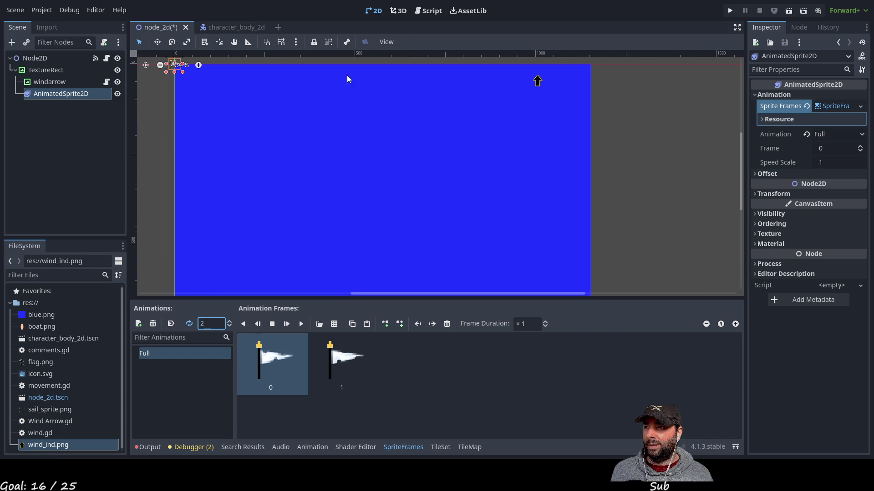
pyautogui.scroll(4, 423, 166)
# Move the flag sprite onto the blue background, enlarge it, and nudge it slightly up and left.
pyautogui.scroll(2, 400, 171)
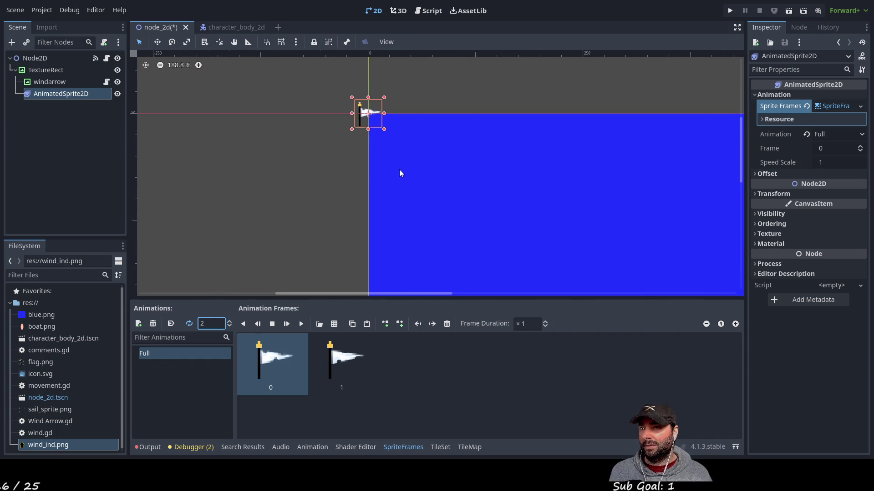
pyautogui.moveTo(372, 122)
pyautogui.mouseDown()
pyautogui.moveTo(673, 214)
pyautogui.moveTo(566, 152)
pyautogui.moveTo(416, 155)
pyautogui.moveTo(475, 145)
pyautogui.moveTo(459, 142)
pyautogui.mouseUp()
pyautogui.scroll(-1, 673, 214)
pyautogui.scroll(6, 391, 196)
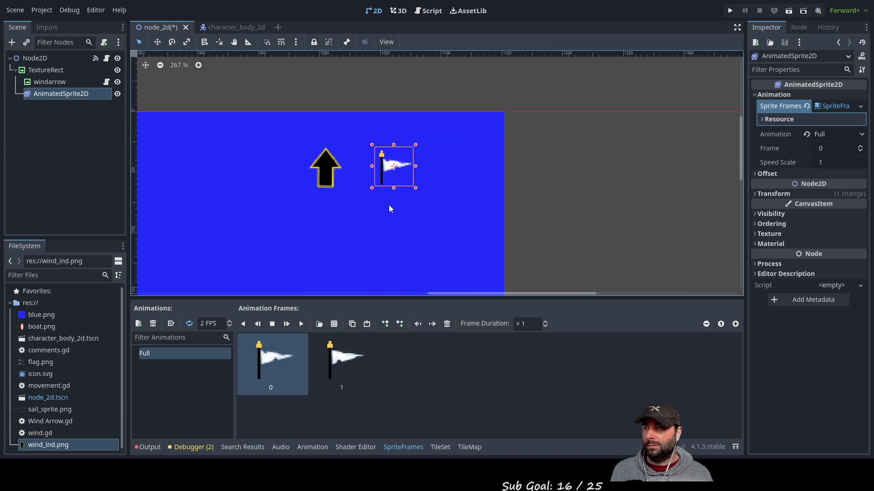
pyautogui.scroll(1, 404, 178)
pyautogui.moveTo(440, 178); pyautogui.dragTo(480, 212)
pyautogui.scroll(-1, 340, 189)
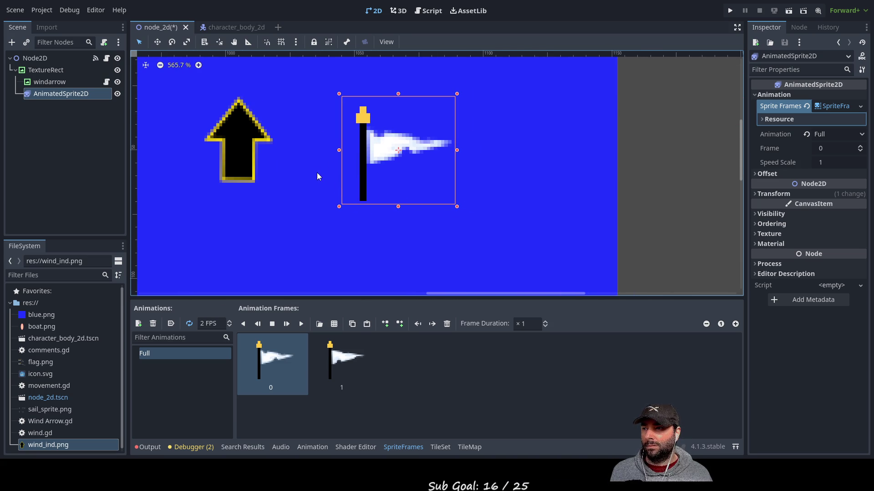
pyautogui.moveTo(317, 173); pyautogui.dragTo(367, 198)
pyautogui.moveTo(426, 188); pyautogui.dragTo(410, 178)
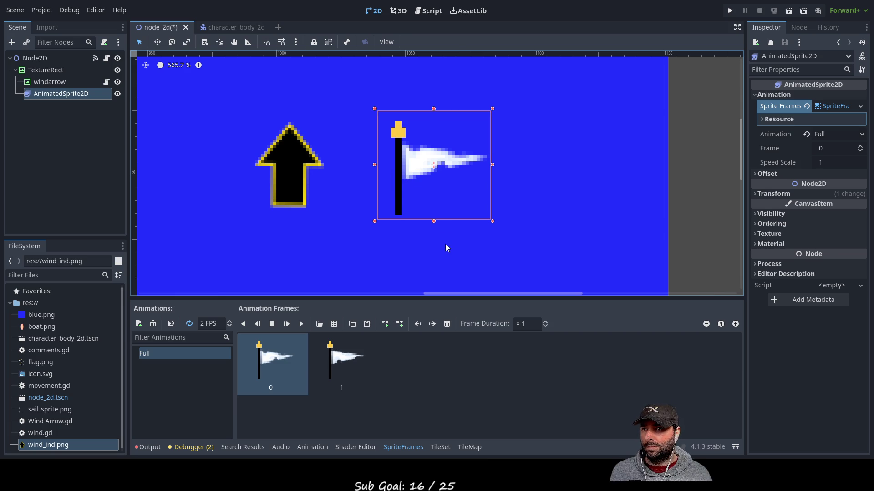
# Reselect the flag sprite, step through its two frames, and play the Full animation.
pyautogui.click(446, 244)
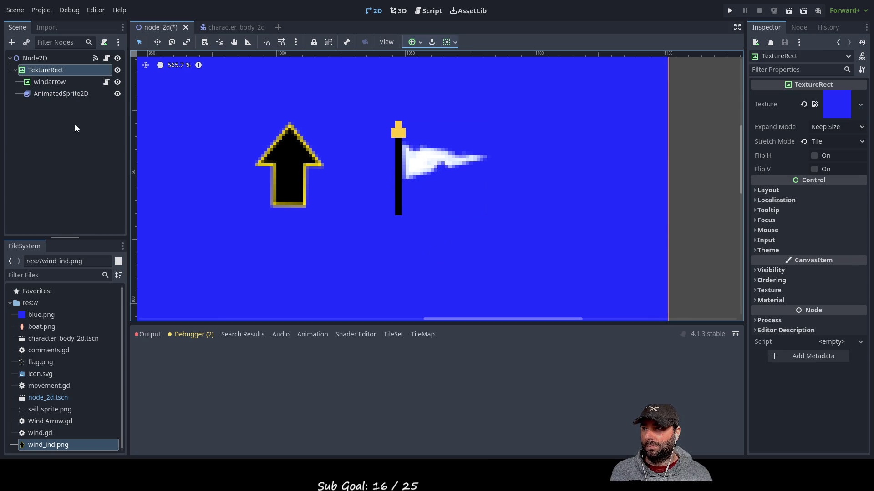
pyautogui.click(73, 93)
pyautogui.scroll(-2, 528, 206)
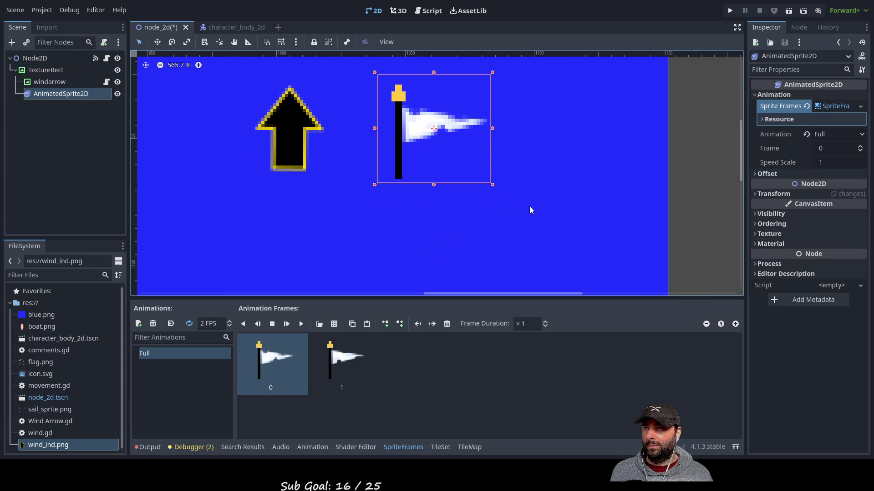
pyautogui.scroll(-2, 529, 210)
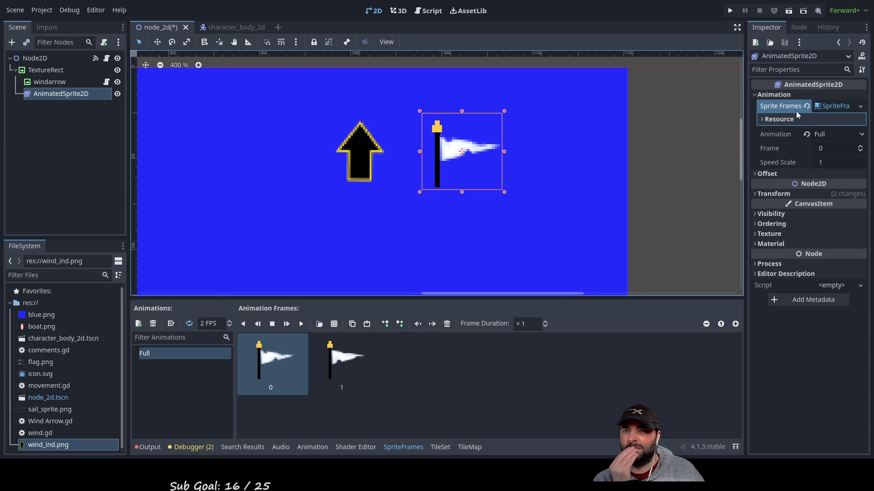
pyautogui.click(861, 146)
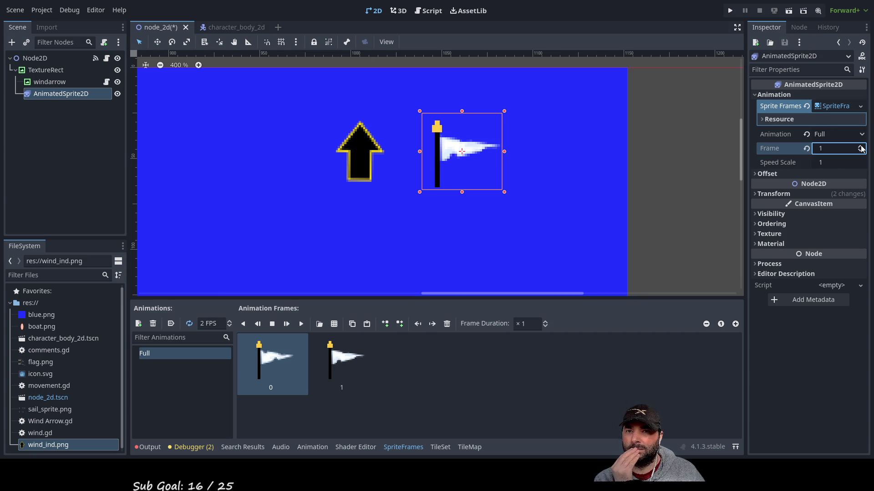
pyautogui.click(861, 150)
pyautogui.click(860, 146)
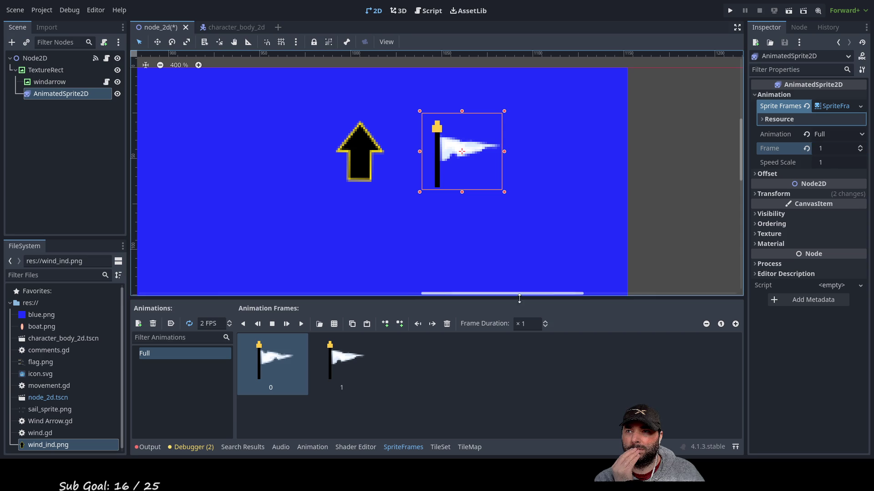
pyautogui.click(398, 387)
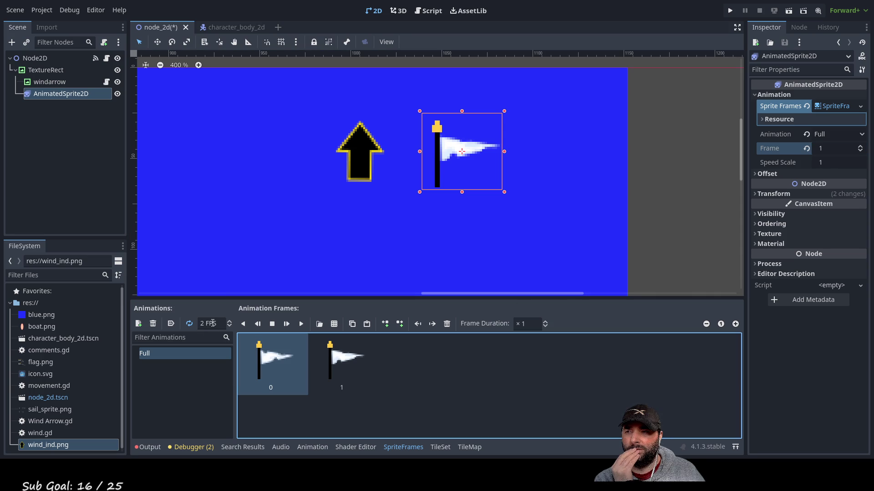
pyautogui.click(344, 364)
pyautogui.click(283, 361)
pyautogui.click(329, 362)
pyautogui.click(272, 362)
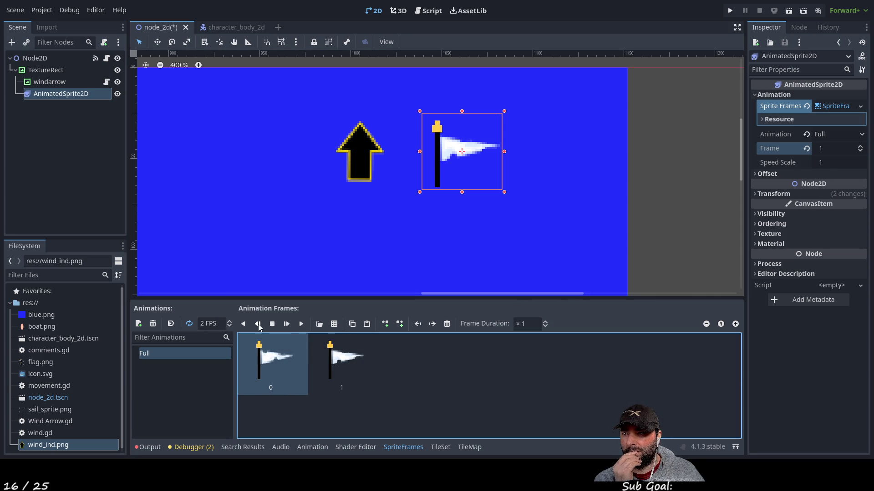
pyautogui.click(301, 324)
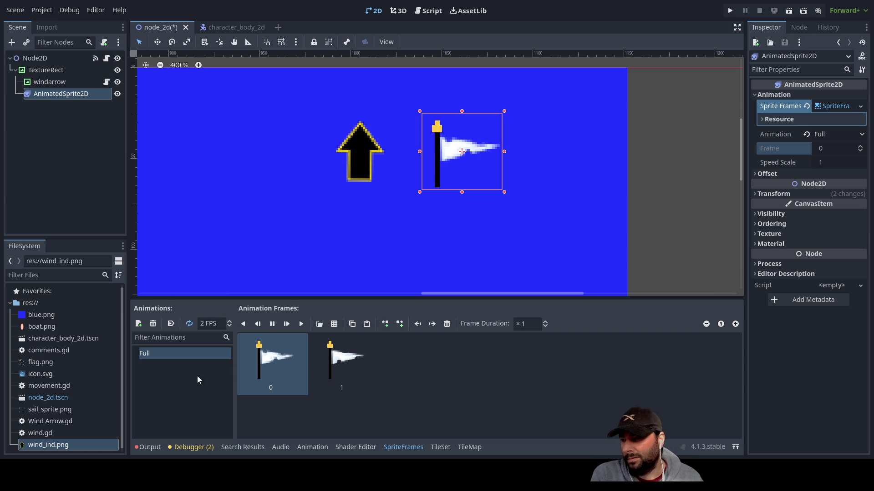
# Add a new animation to the flag's SpriteFrames and rename it '3_4'.
pyautogui.click(139, 324)
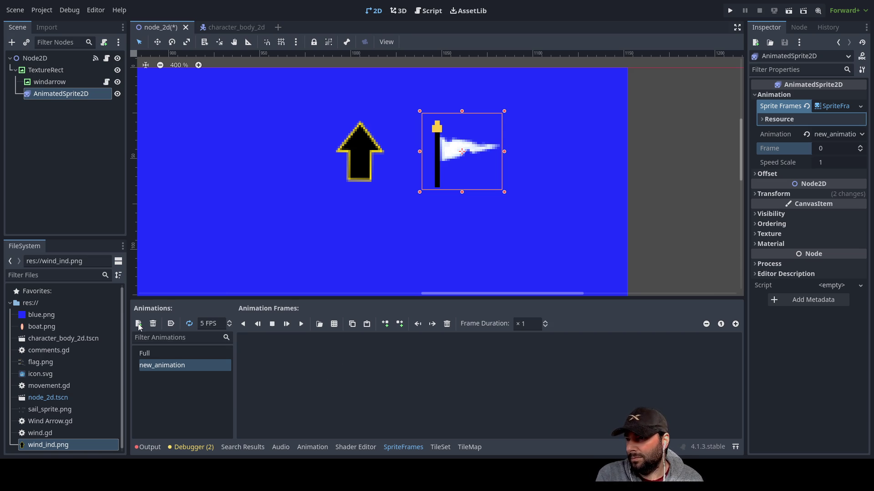
pyautogui.click(168, 367)
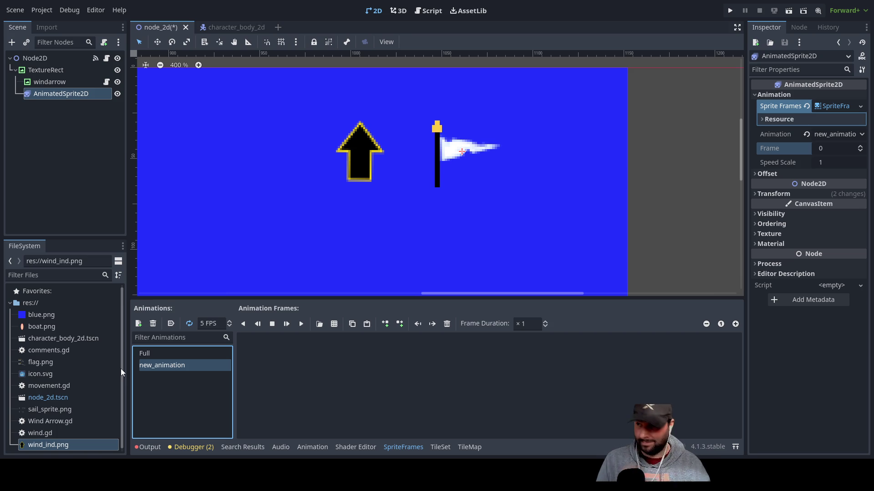
pyautogui.click(152, 354)
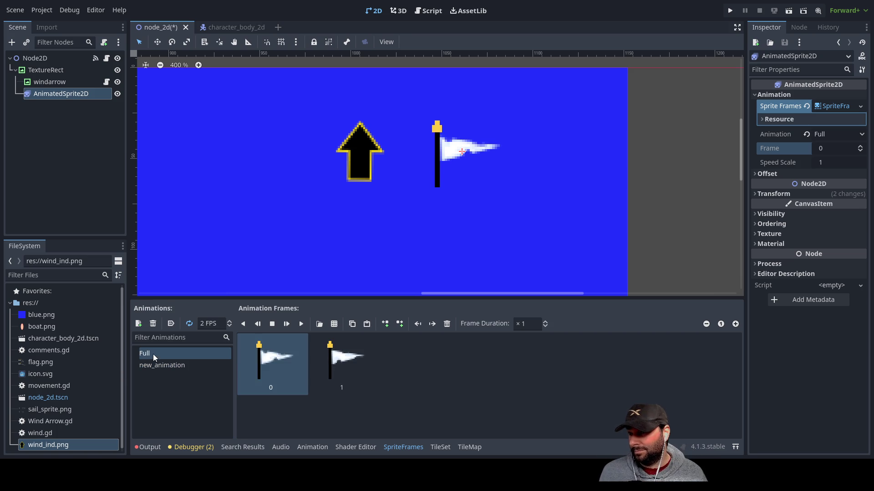
pyautogui.click(162, 364)
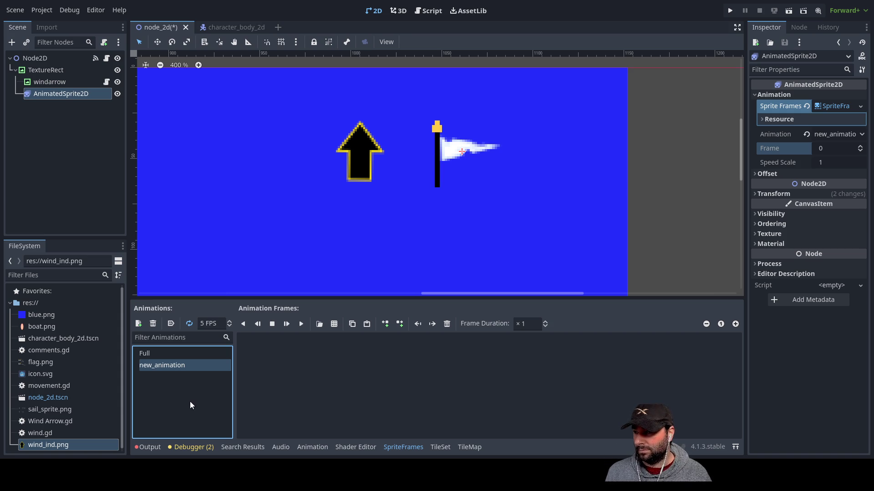
pyautogui.write('3_4')
pyautogui.press('Return')
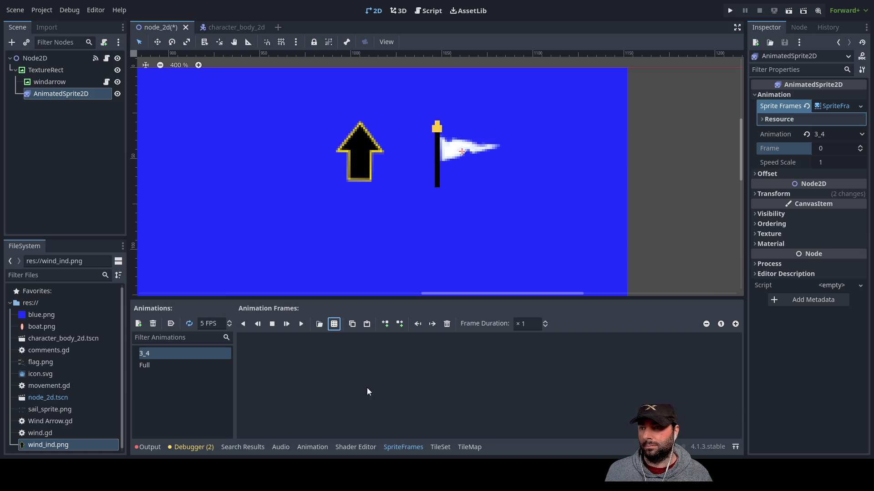
# Set the 3_4 animation to 2 FPS, play it, and compare it against Full.
pyautogui.click(222, 323)
pyautogui.write('2')
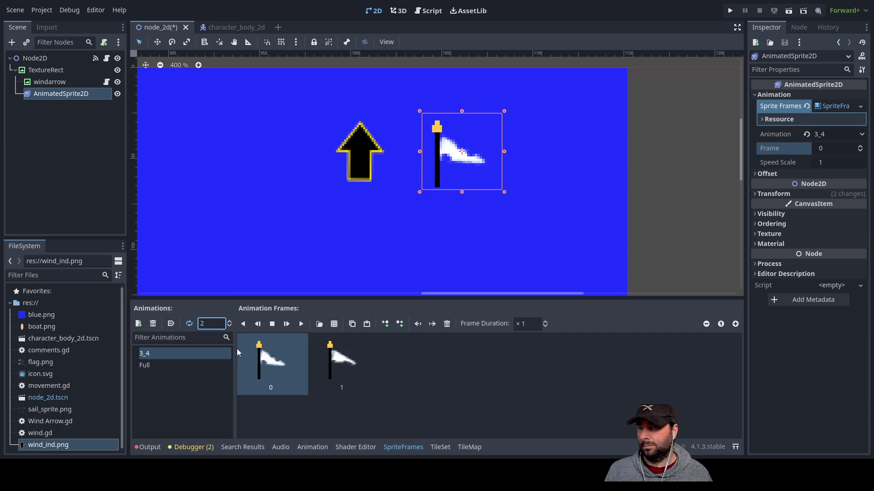
pyautogui.click(301, 323)
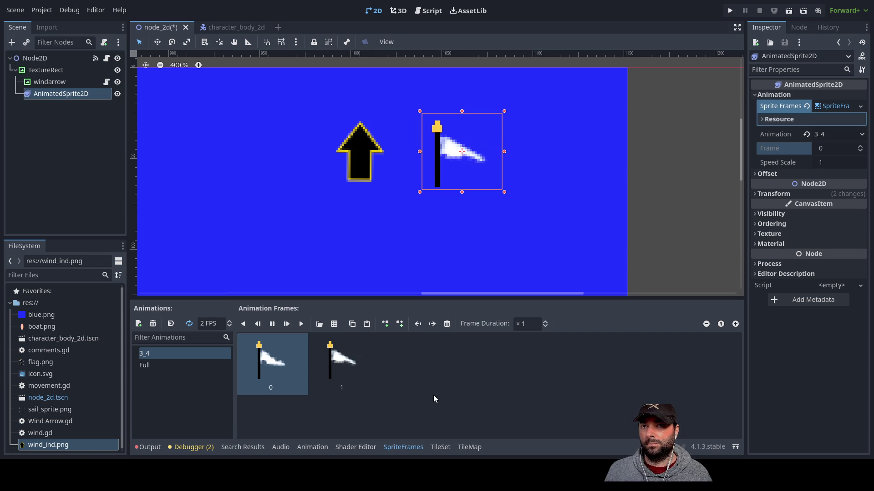
pyautogui.click(148, 364)
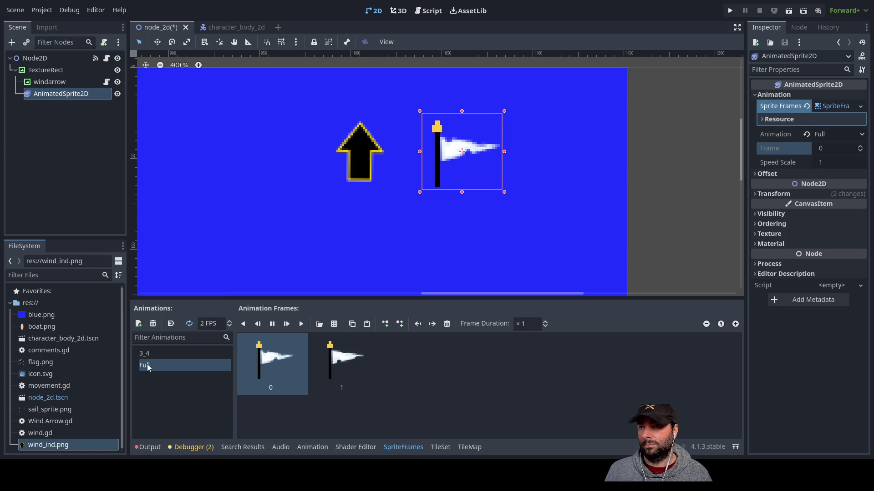
pyautogui.click(146, 352)
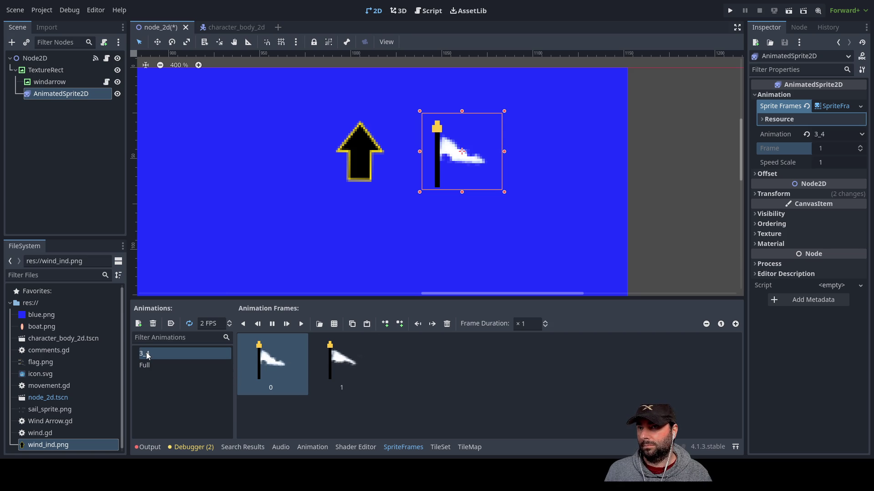
pyautogui.click(147, 364)
pyautogui.click(147, 354)
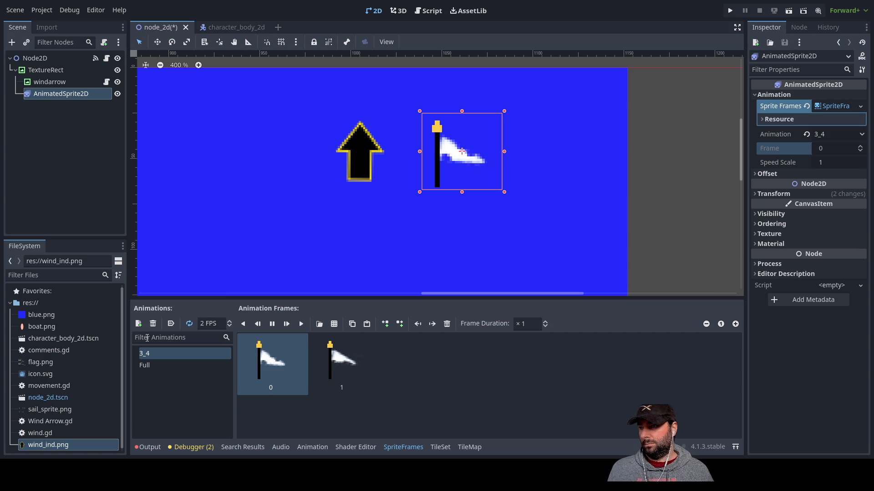
# Add another animation and name it '1_2'.
pyautogui.click(139, 324)
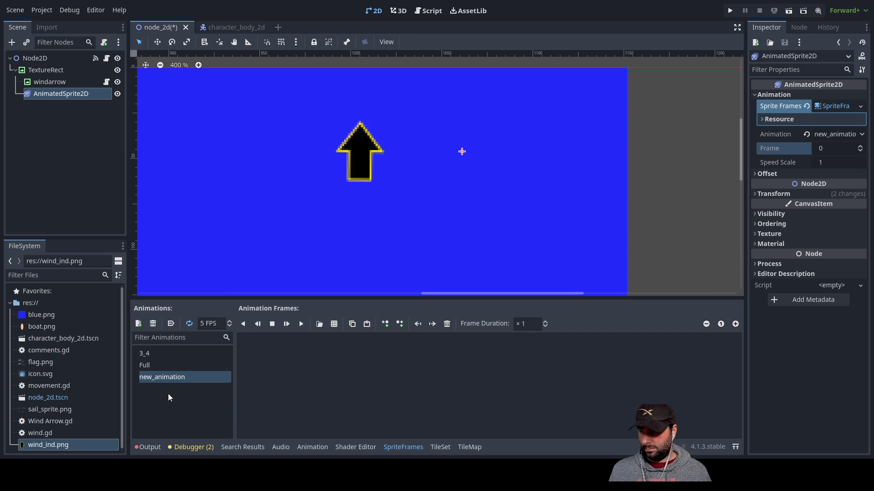
pyautogui.click(172, 380)
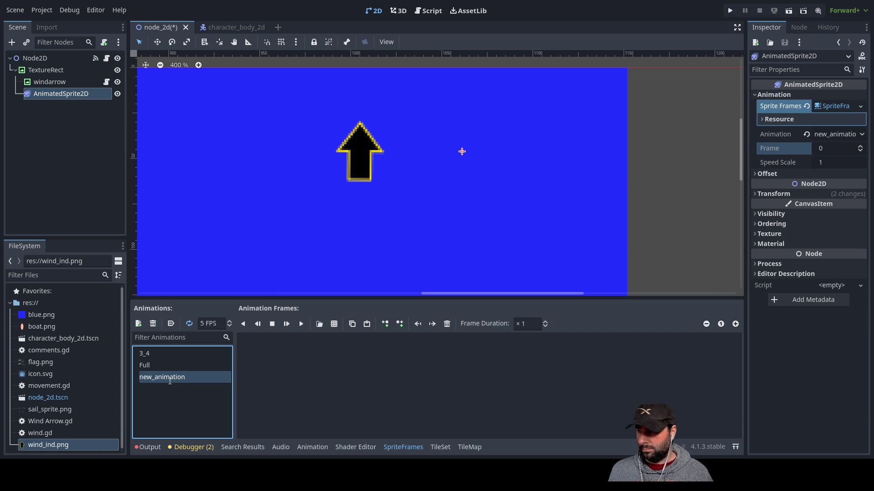
pyautogui.write('1_2')
pyautogui.press('Return')
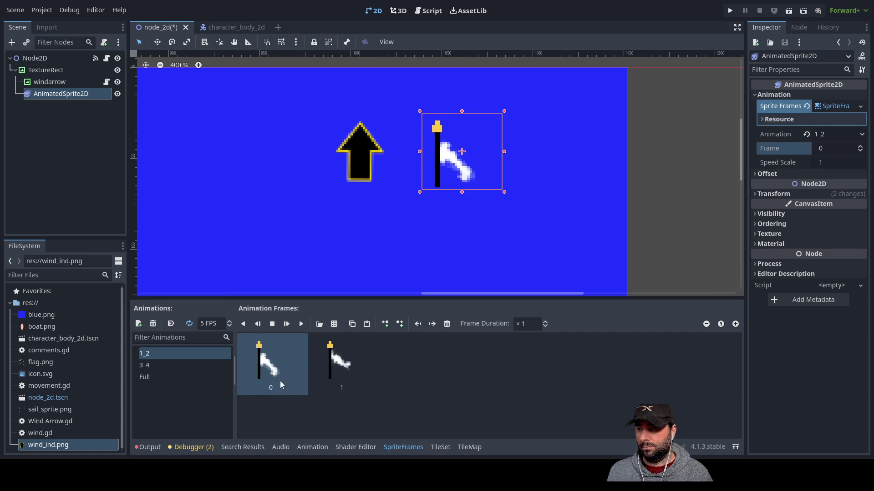
# Play the 1_2 animation, adjust the 3_4 frame rate, and lower 1_2 to 1 FPS.
pyautogui.click(300, 324)
pyautogui.click(230, 326)
pyautogui.click(230, 326)
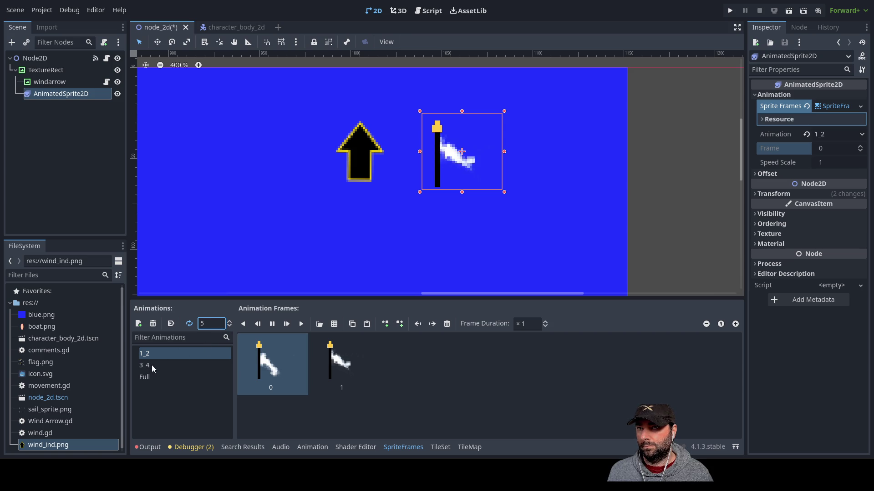
pyautogui.click(145, 378)
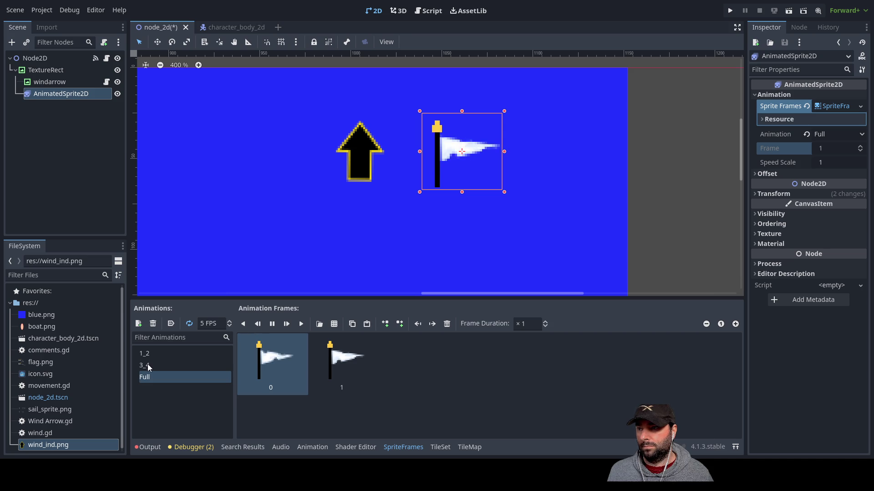
pyautogui.click(147, 365)
pyautogui.click(230, 323)
pyautogui.write('3')
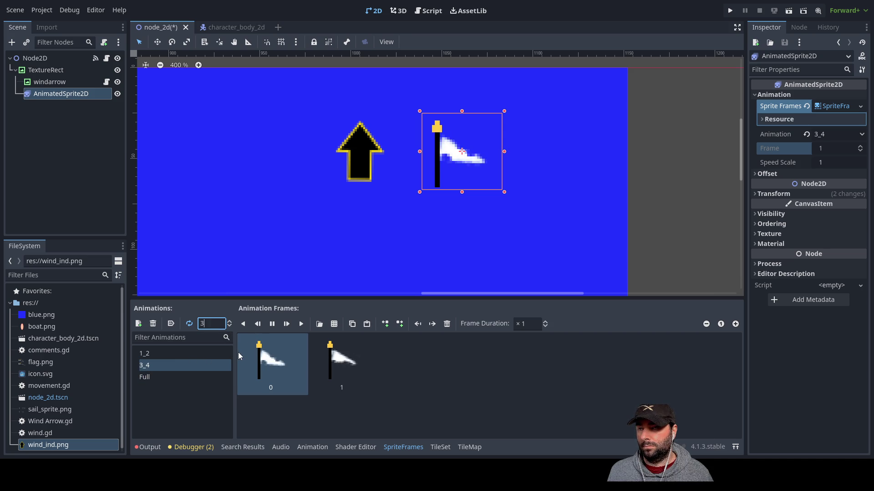
pyautogui.click(152, 353)
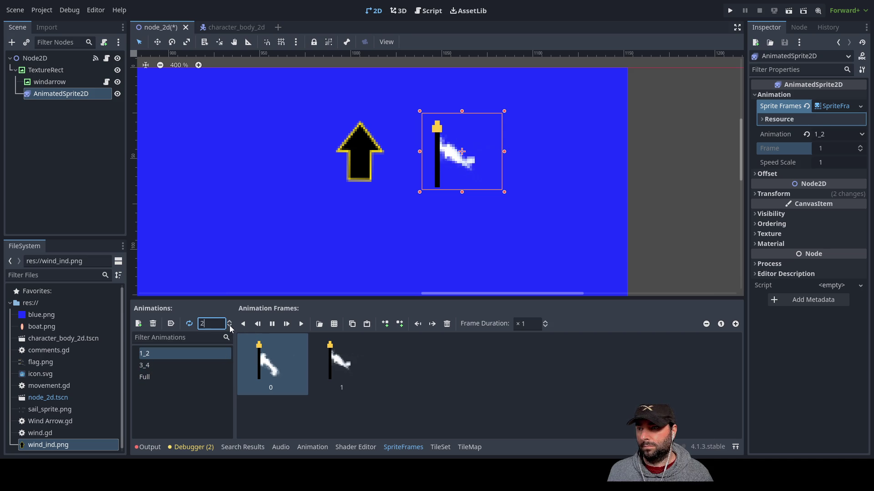
pyautogui.click(230, 327)
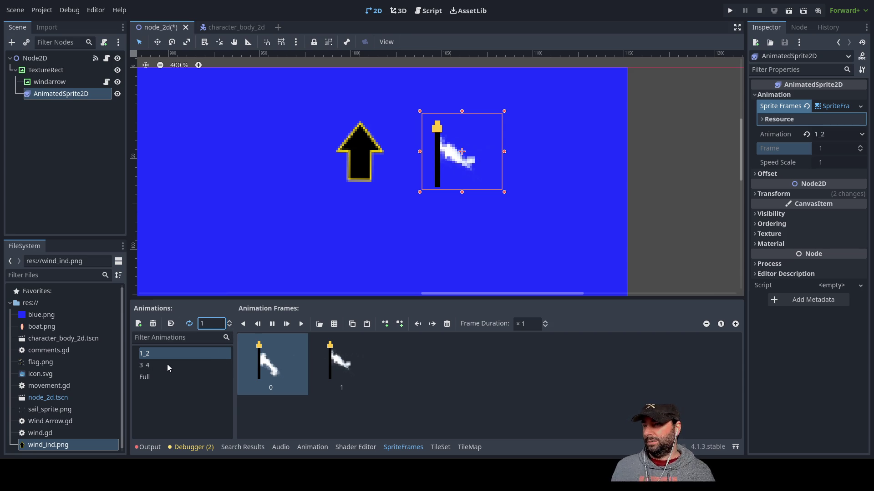
# Set the Full animation to 5 FPS, then check the 3_4 and 1_2 animations.
pyautogui.click(146, 378)
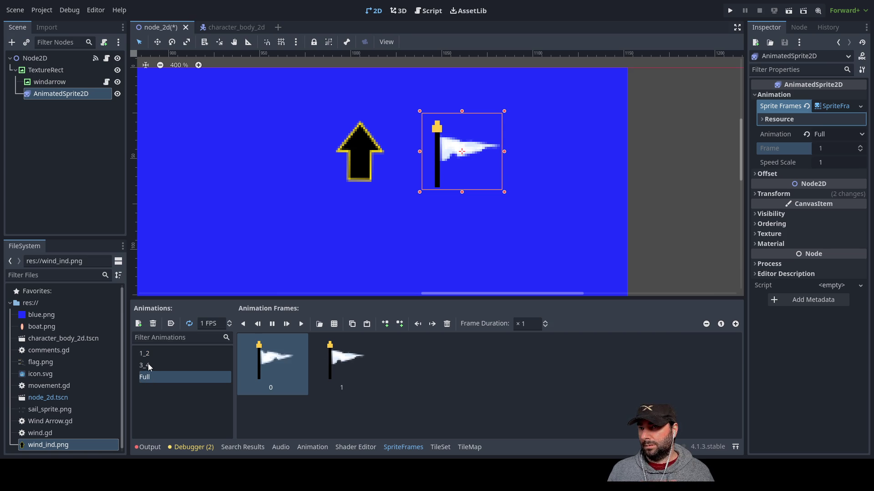
pyautogui.click(148, 366)
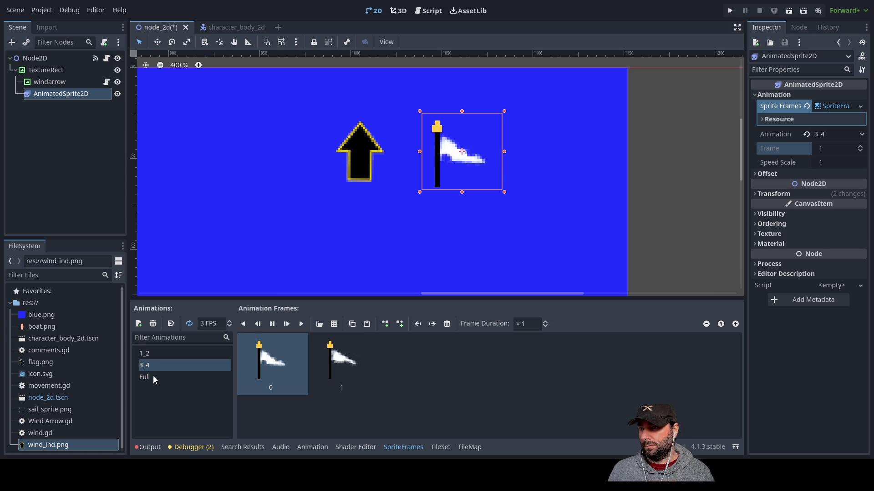
pyautogui.click(146, 378)
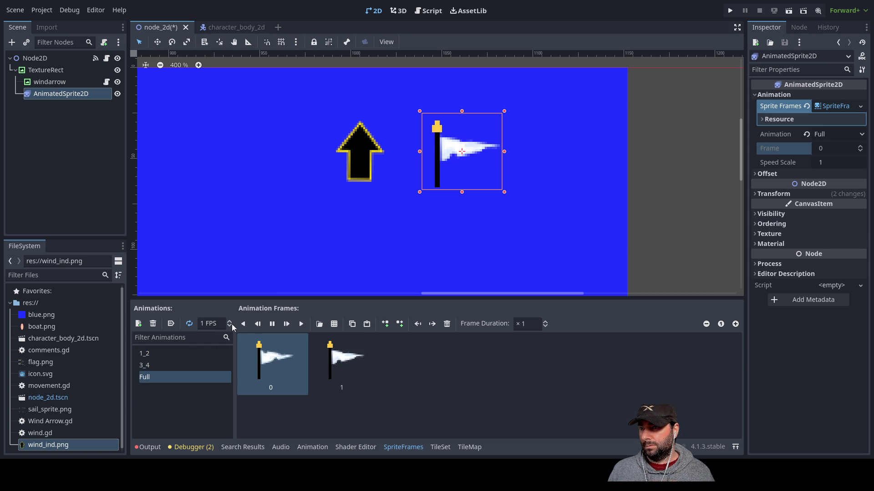
pyautogui.click(210, 323)
pyautogui.write('5')
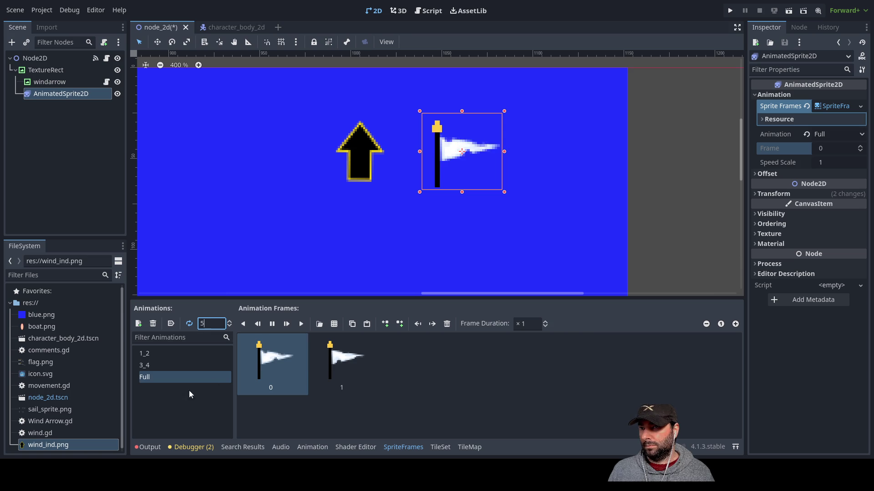
pyautogui.click(149, 361)
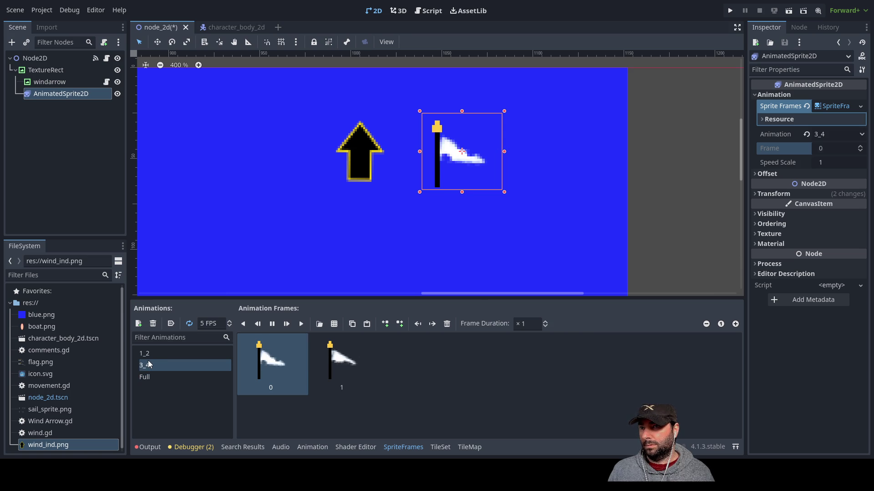
pyautogui.click(148, 354)
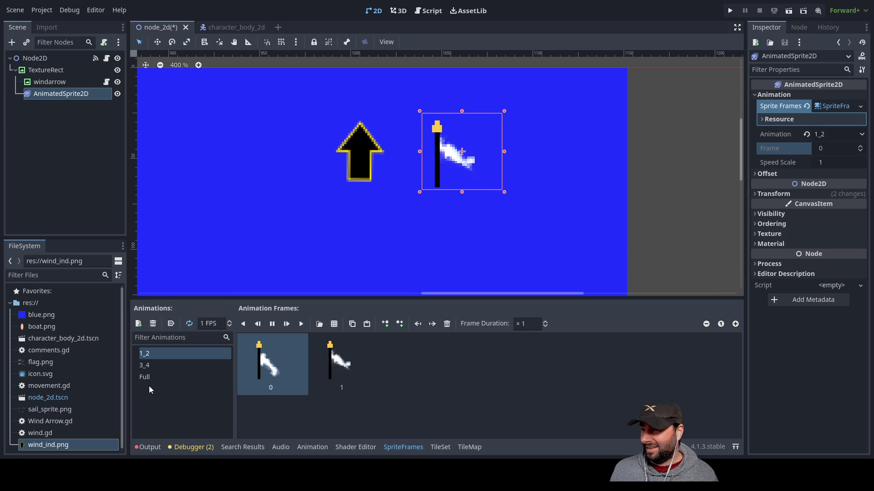
# Add a new animation and rename it 1_4.
pyautogui.click(139, 323)
pyautogui.click(178, 389)
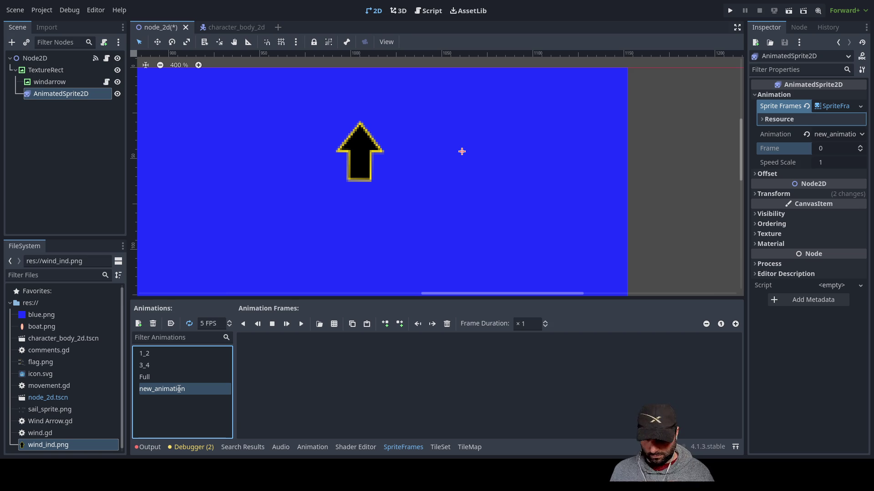
pyautogui.write('1_4')
pyautogui.press('Return')
pyautogui.write('2')
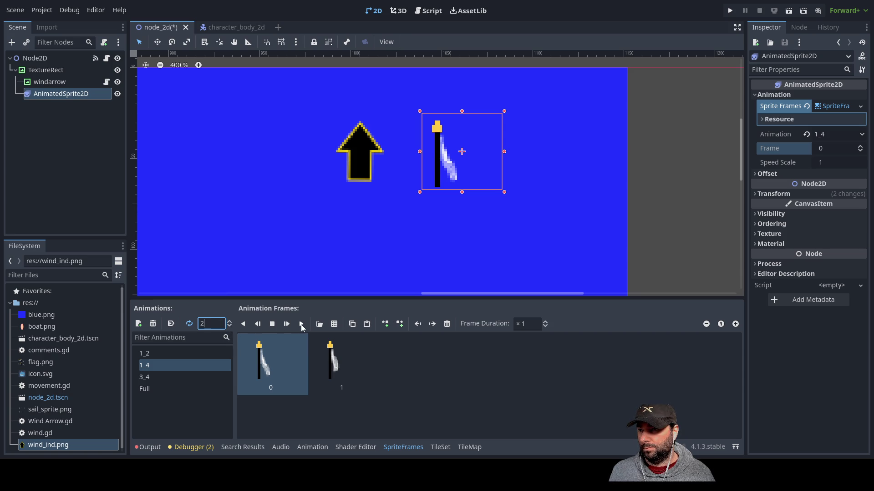
# Set the 1_4 animation to 1 FPS after comparing it with 1_2, then add another animation.
pyautogui.click(150, 352)
pyautogui.click(146, 368)
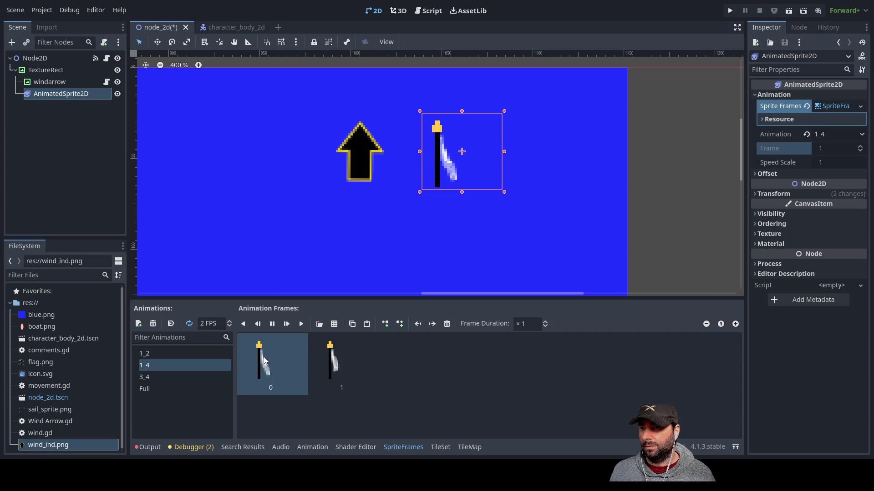
pyautogui.click(230, 327)
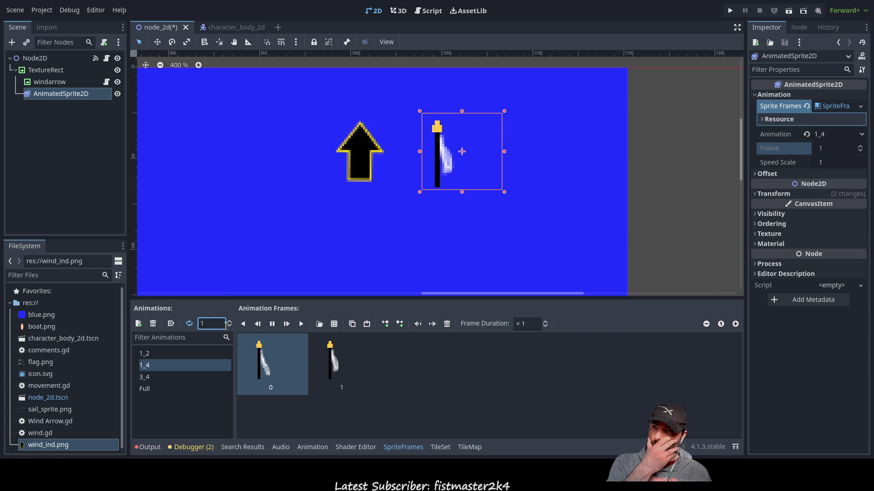
pyautogui.click(165, 397)
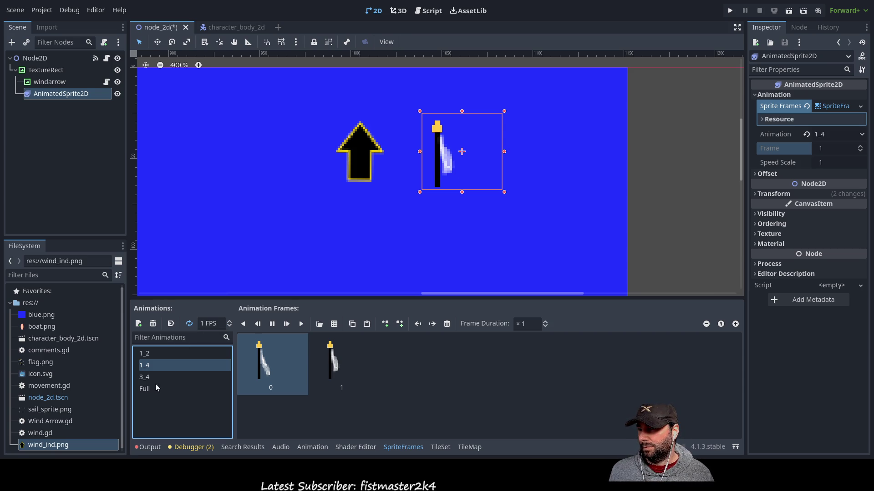
pyautogui.click(139, 324)
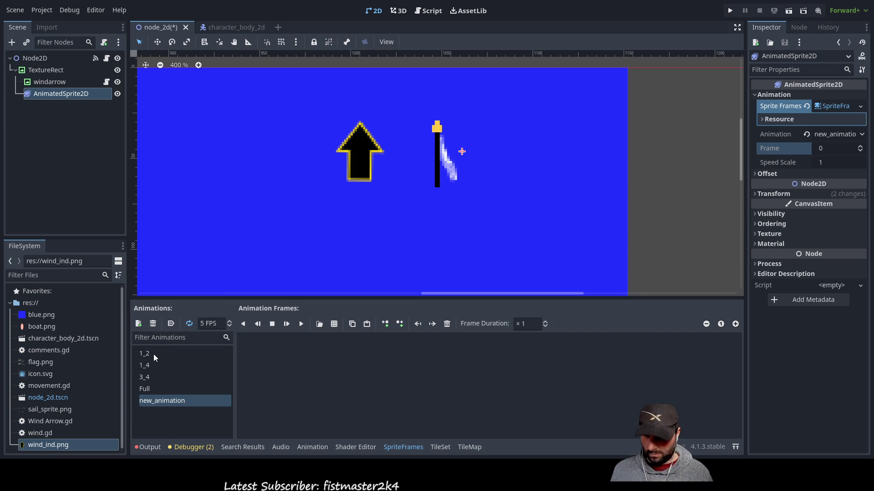
# Rename the new animation to None and add two flag frames from the sprite sheet.
pyautogui.click(170, 402)
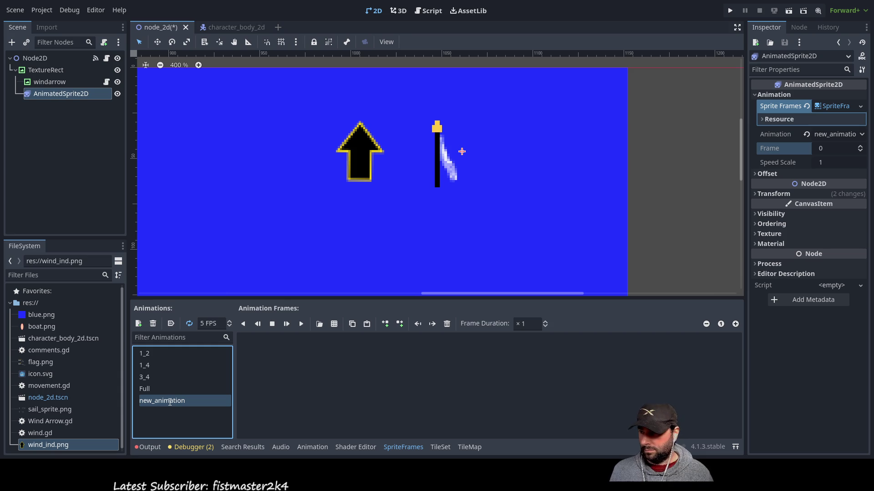
pyautogui.write('None')
pyautogui.click(168, 416)
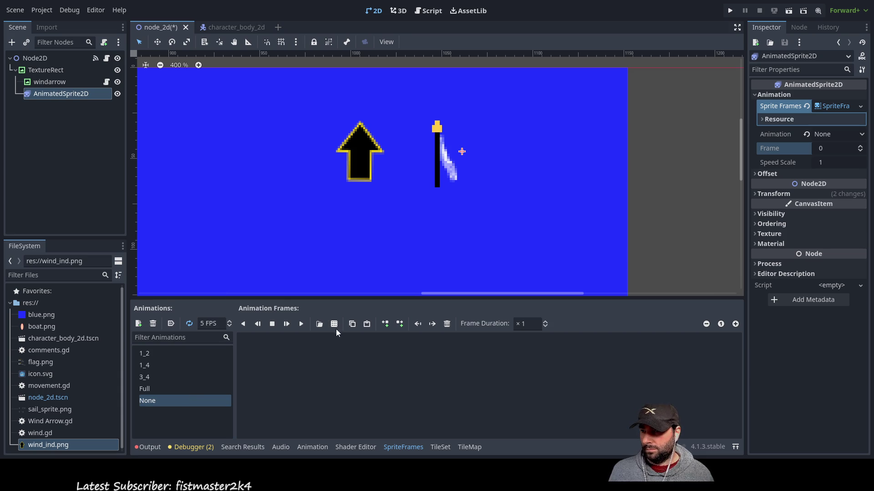
pyautogui.click(334, 323)
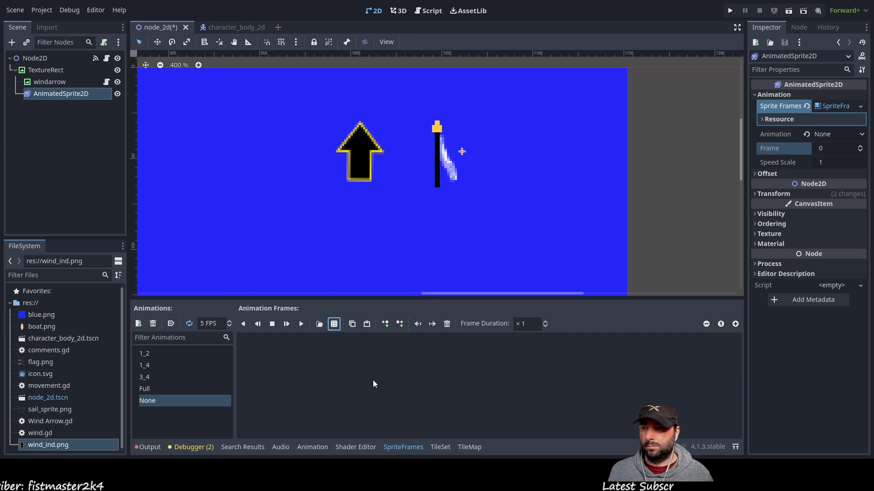
pyautogui.hotkey('ctrl', 'v')
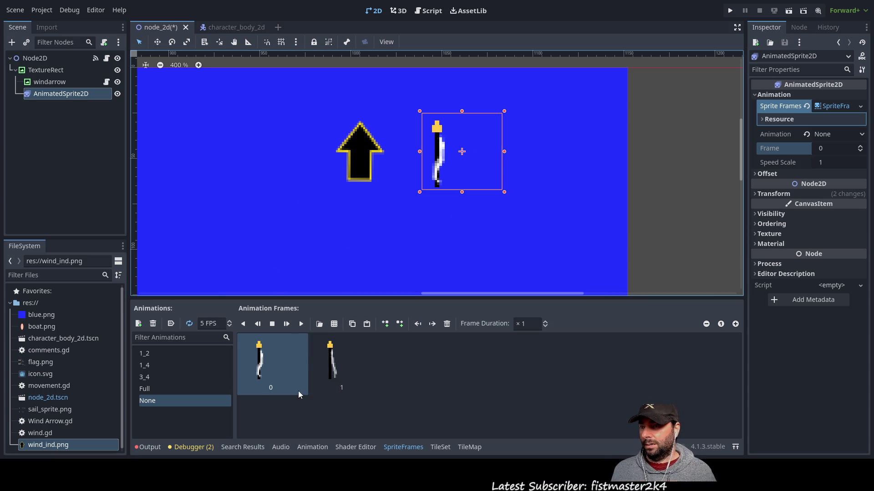
# Set the None animation to 0.5 FPS and play it to preview.
pyautogui.click(208, 324)
pyautogui.write('0')
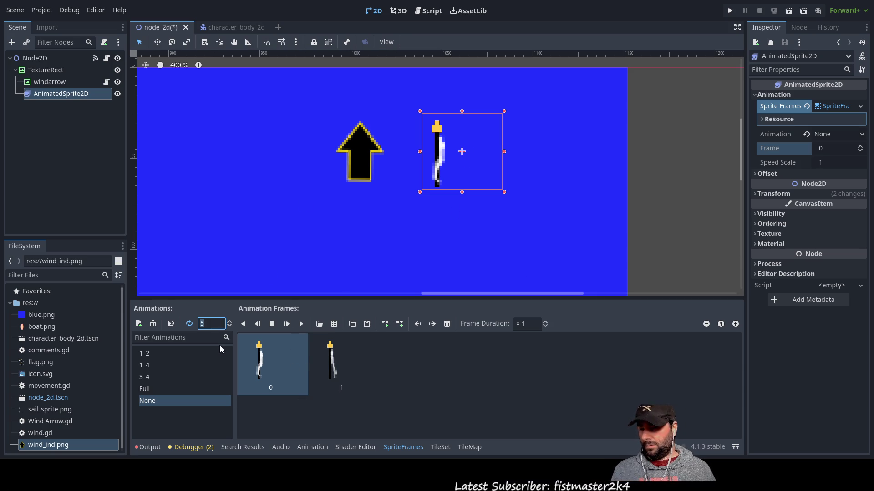
pyautogui.write('.5')
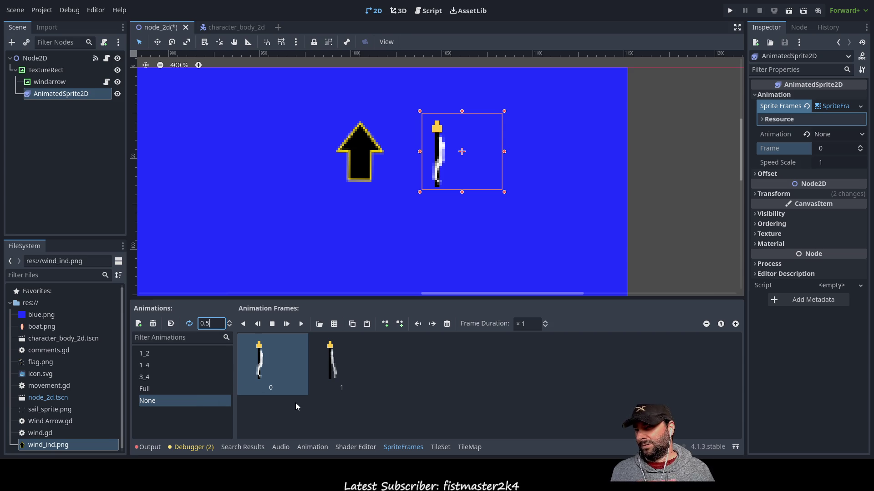
pyautogui.click(386, 387)
pyautogui.click(300, 326)
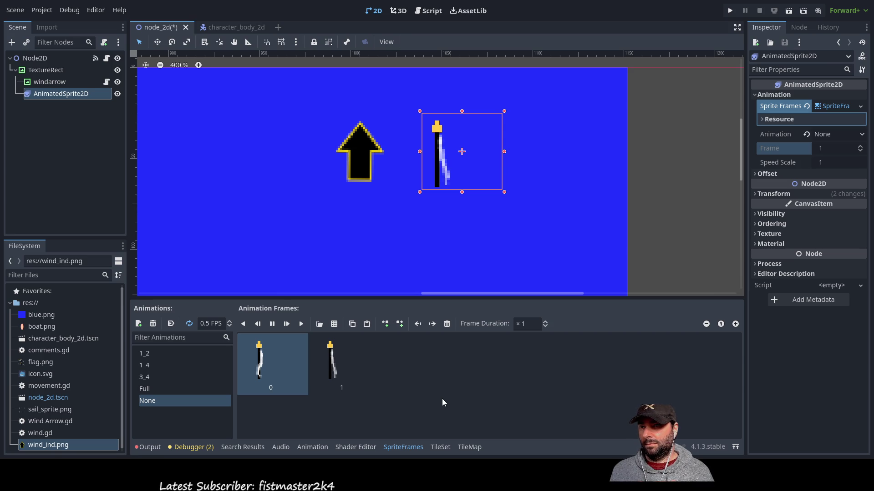
# Zoom the 2D canvas out from 400% to 100%, then select the wind arrow node.
pyautogui.scroll(-3, 466, 246)
pyautogui.scroll(-10, 463, 245)
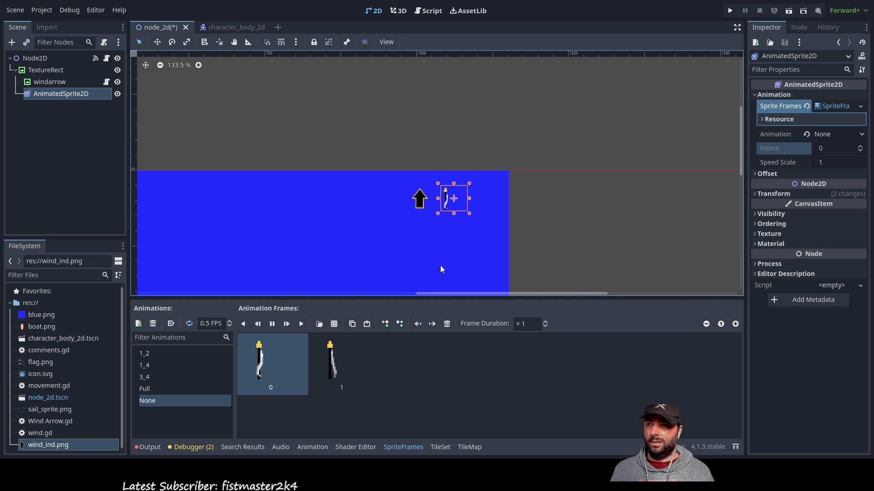
pyautogui.scroll(-1, 421, 239)
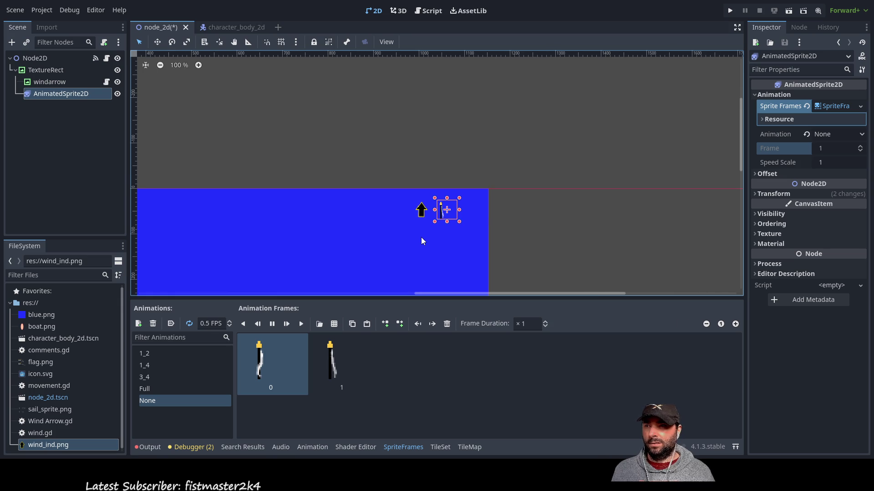
pyautogui.scroll(-4, 422, 237)
pyautogui.scroll(-1, 424, 238)
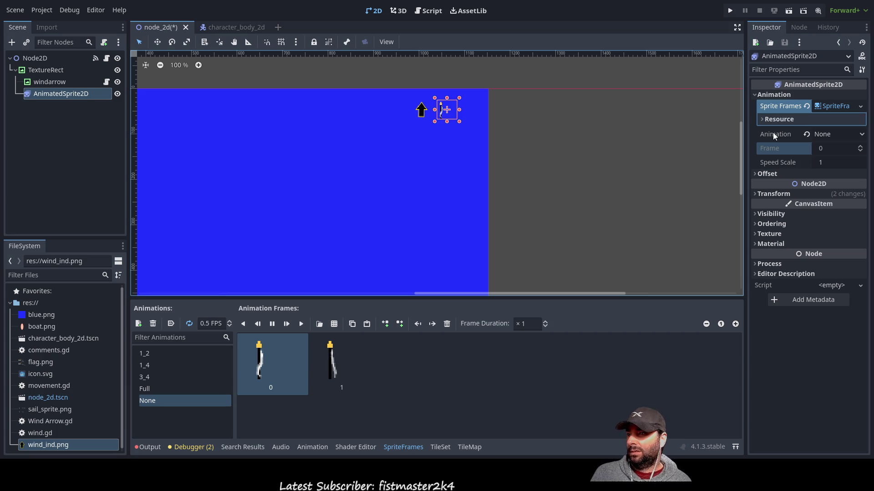
pyautogui.click(51, 82)
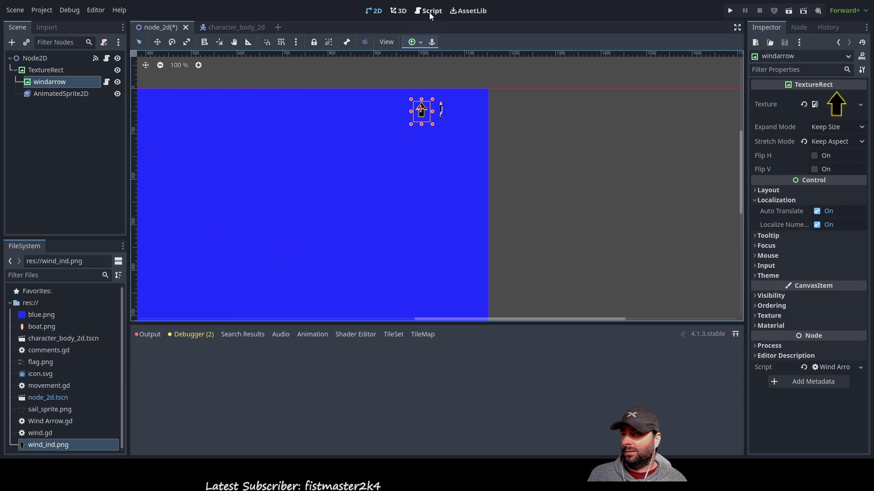
# Open Wind Arrow.gd, check the AnimatedSprite2D's signals, then open its Script dropdown in the Inspector.
pyautogui.click(429, 11)
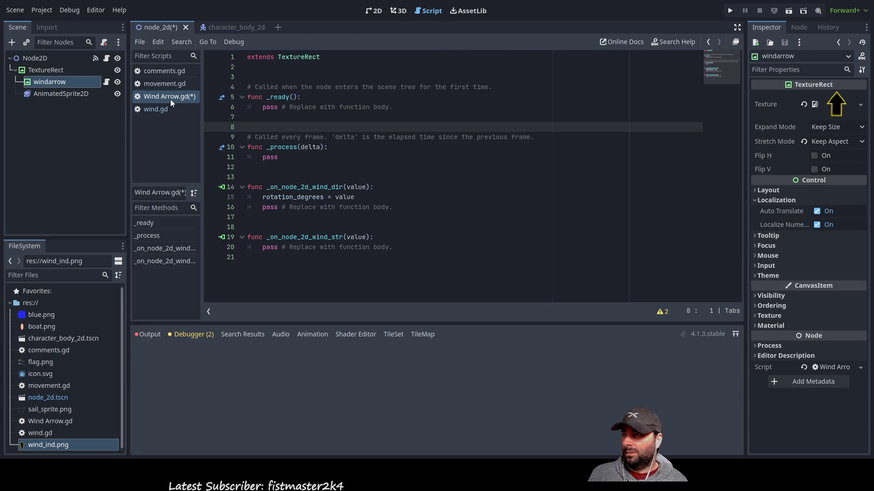
pyautogui.click(51, 94)
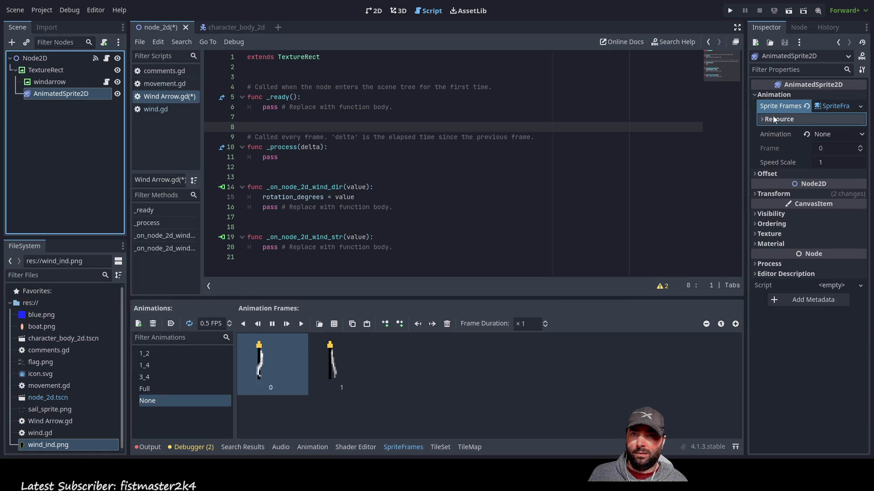
pyautogui.click(800, 27)
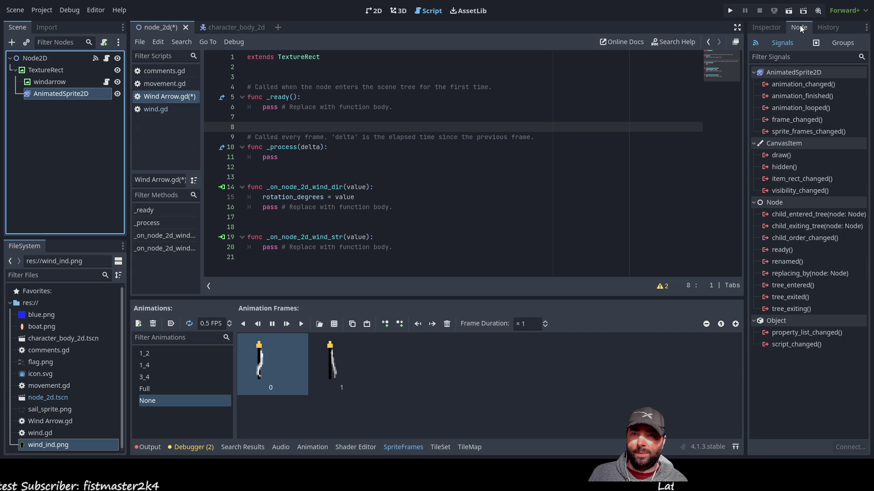
pyautogui.click(774, 28)
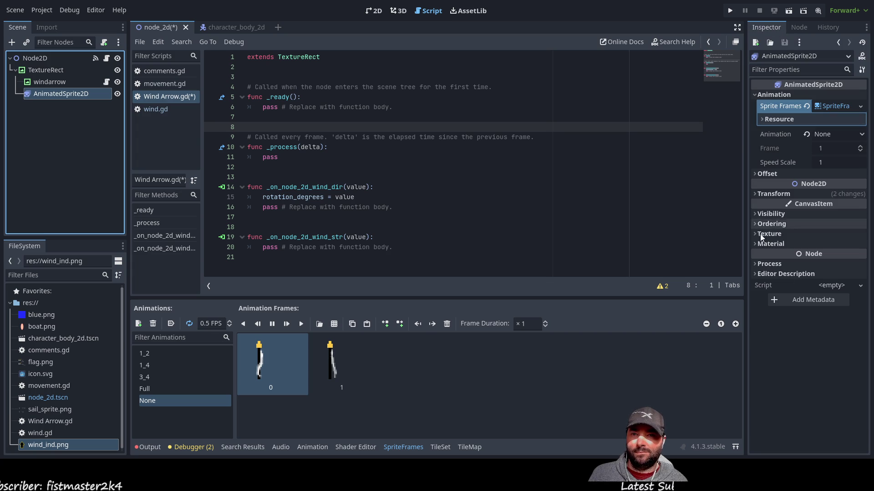
pyautogui.click(858, 290)
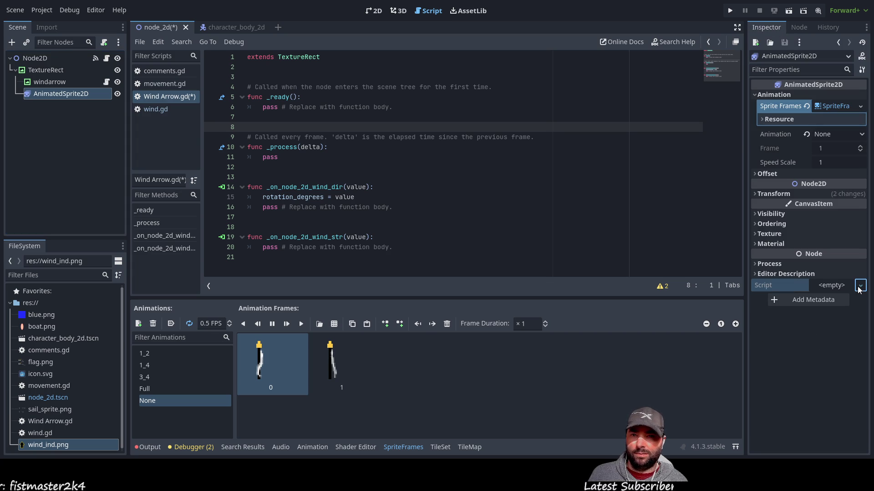
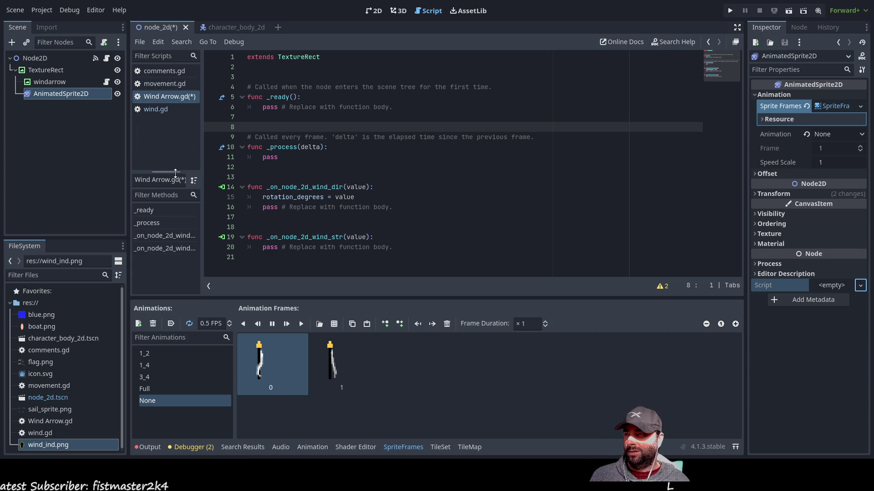
# Look through comments.gd, movement.gd and Wind Arrow.gd, ending on wind.gd.
pyautogui.click(165, 72)
pyautogui.click(164, 84)
pyautogui.click(163, 96)
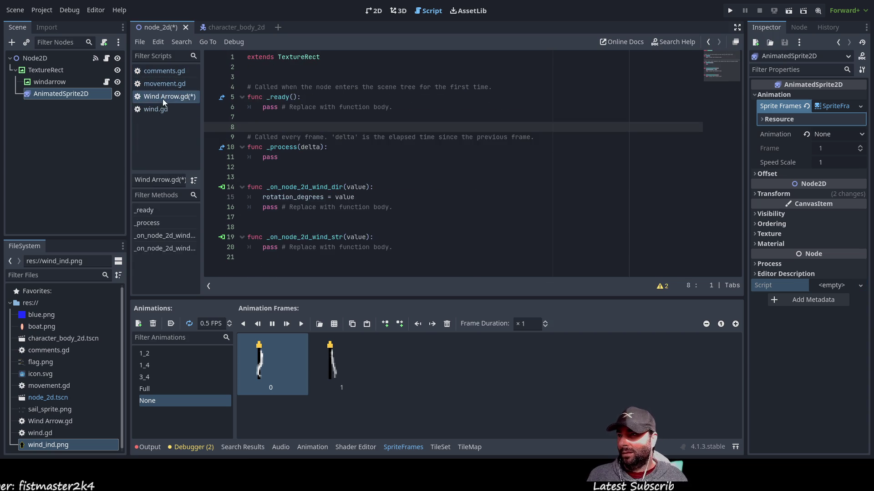
pyautogui.click(157, 111)
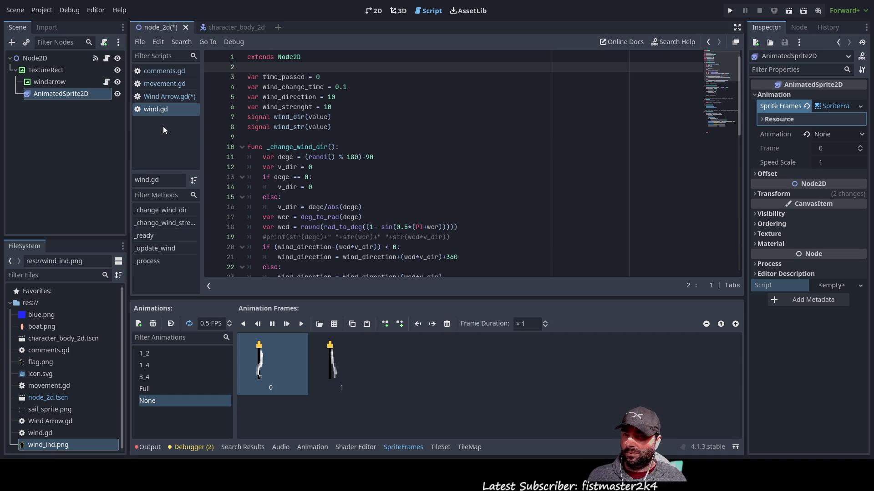
pyautogui.click(154, 98)
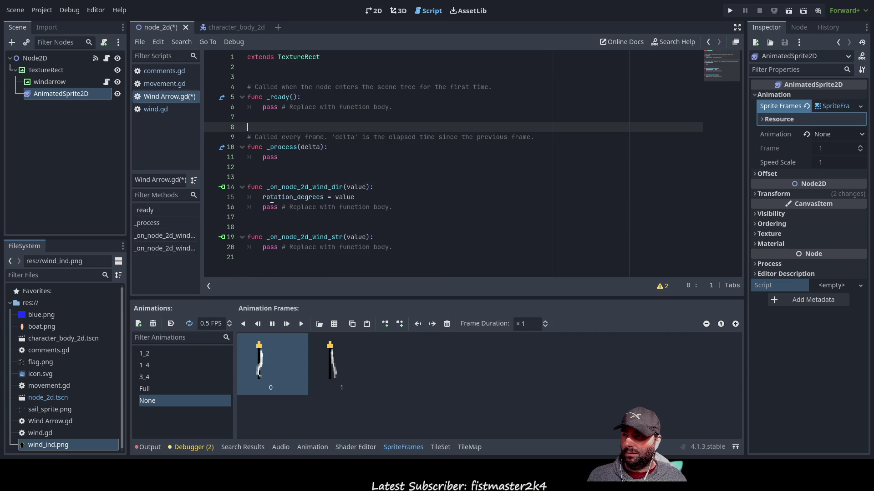
pyautogui.click(157, 109)
# Read wind.gd's _change_wind_strength code, then bring up AnimatedSprite2D's script options.
pyautogui.scroll(-3, 352, 188)
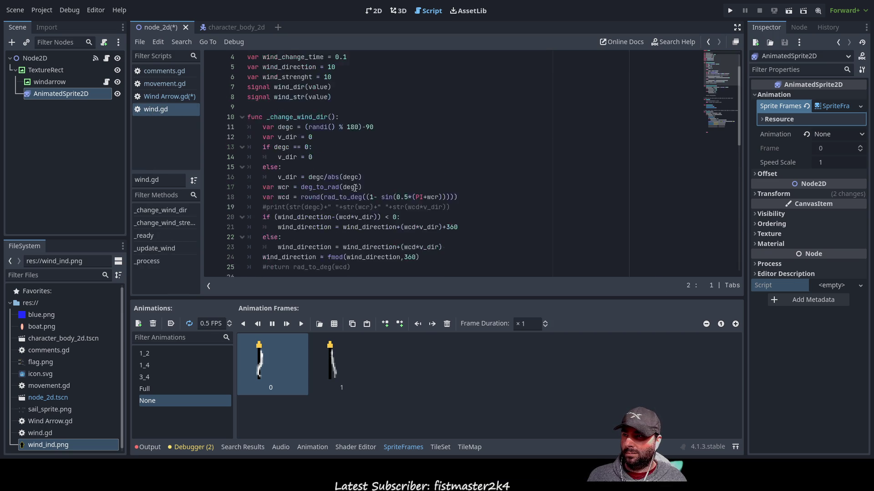
pyautogui.scroll(3, 351, 188)
pyautogui.scroll(-15, 350, 182)
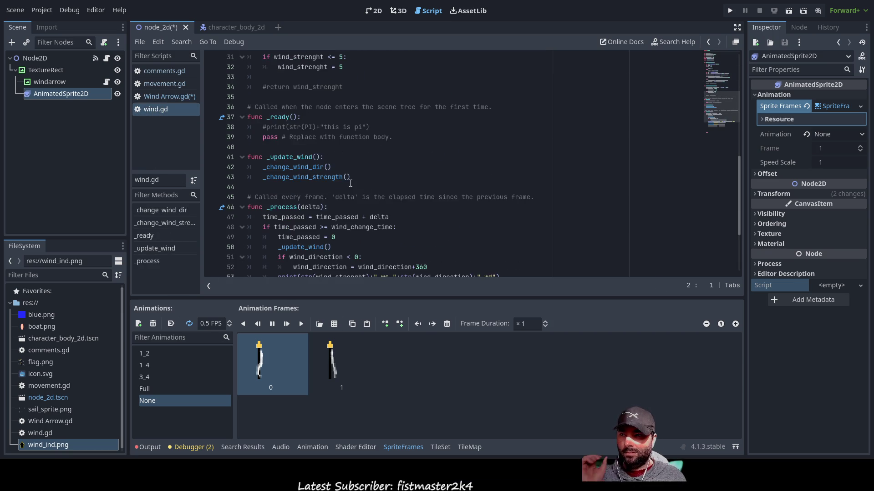
pyautogui.scroll(11, 349, 179)
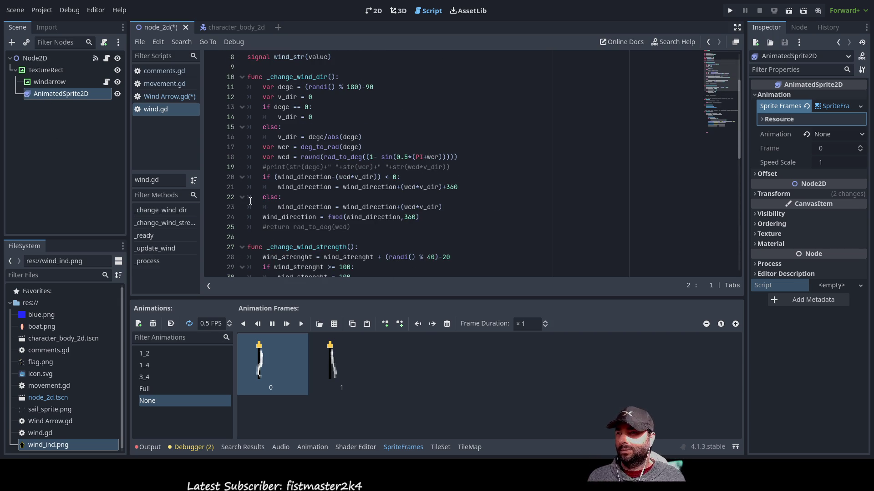
pyautogui.scroll(-2, 370, 208)
pyautogui.scroll(-10, 364, 208)
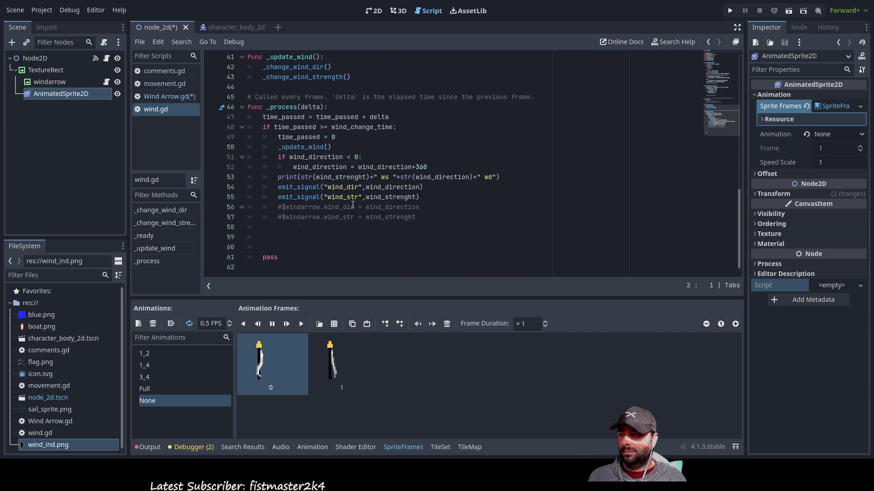
pyautogui.scroll(6, 353, 208)
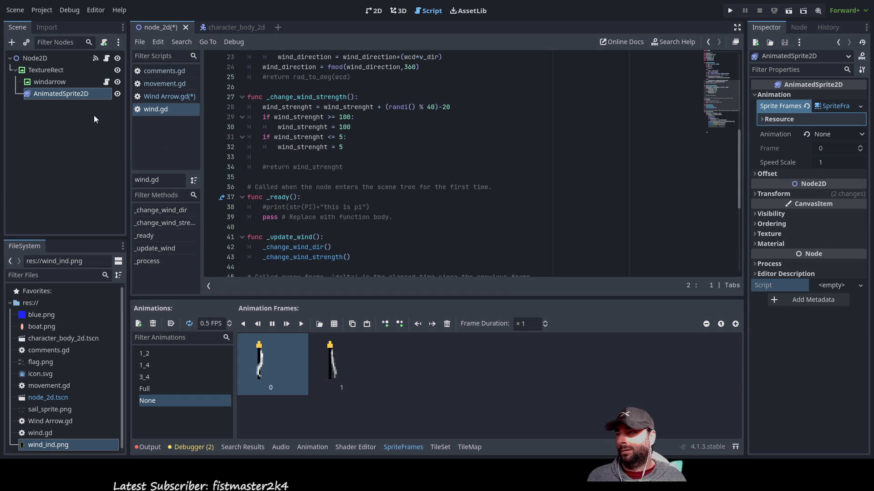
pyautogui.click(66, 95)
pyautogui.click(861, 287)
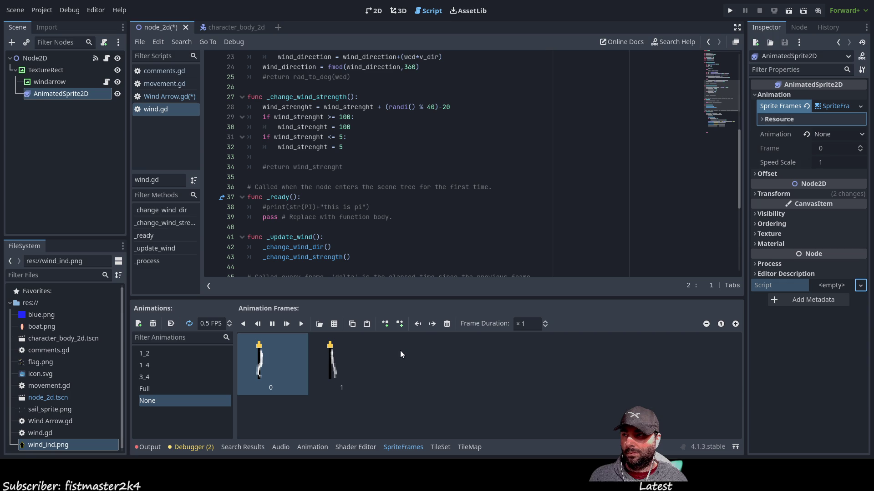
# Rename AnimatedSprite2D to windflag and attach a new windflag.gd script extending AnimatedSprite2D.
pyautogui.click(50, 92)
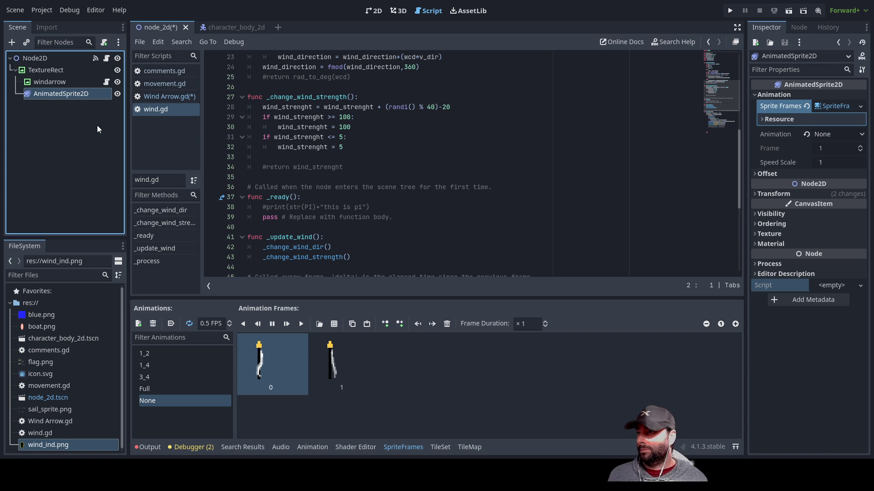
pyautogui.hotkey('ctrl', 'z')
pyautogui.write('windflag')
pyautogui.click(851, 285)
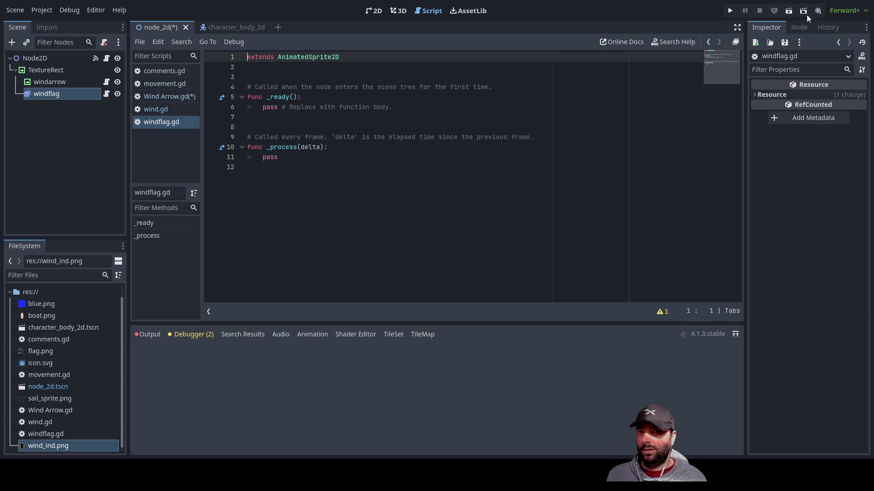
# Remove the wind_str → TextureRect/windarrow connection from Node2D's signals, keeping wind_dir connected.
pyautogui.click(799, 27)
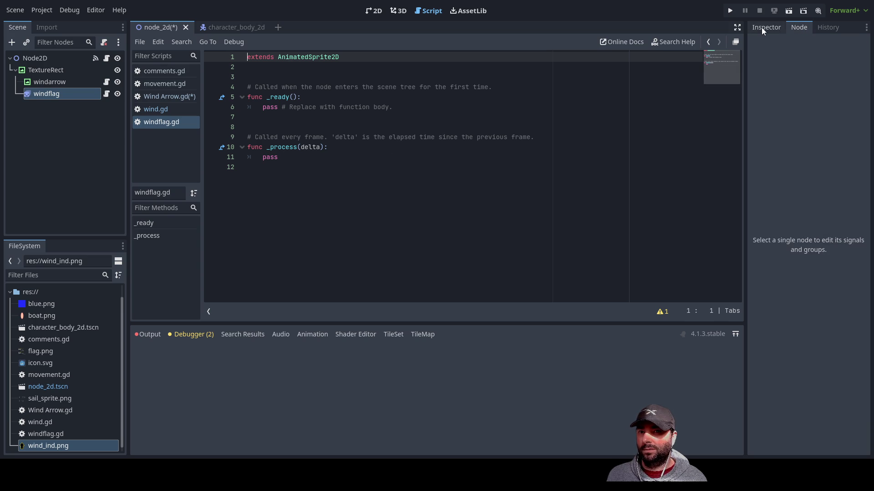
pyautogui.click(762, 28)
pyautogui.click(58, 95)
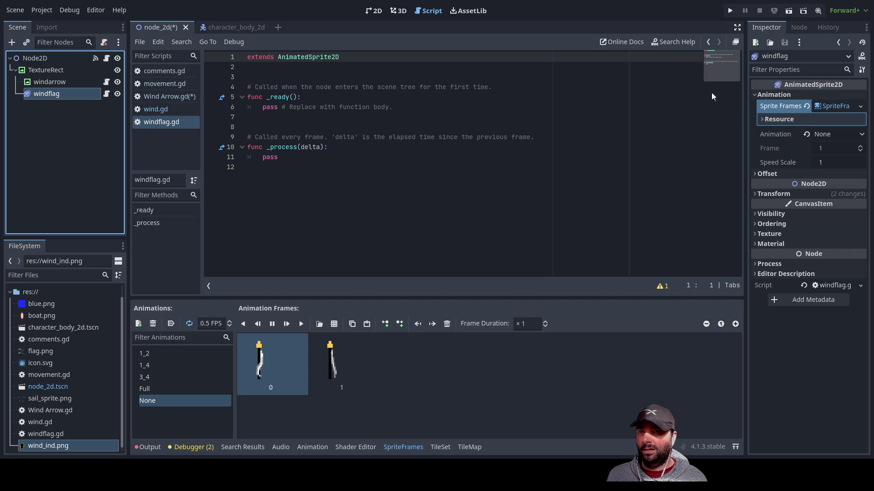
pyautogui.click(799, 28)
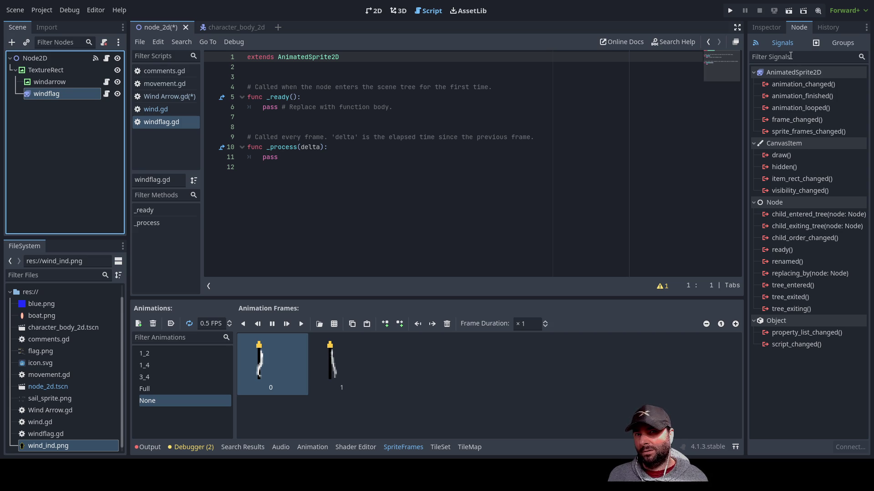
pyautogui.click(32, 61)
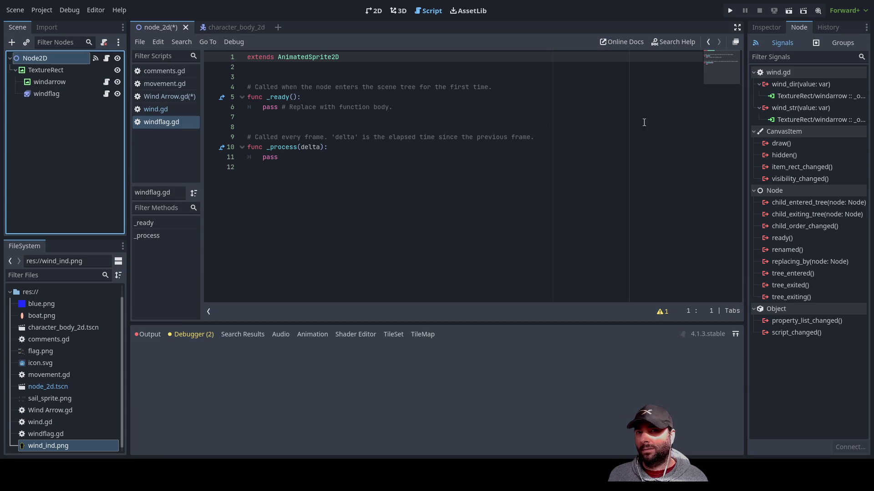
pyautogui.click(810, 84)
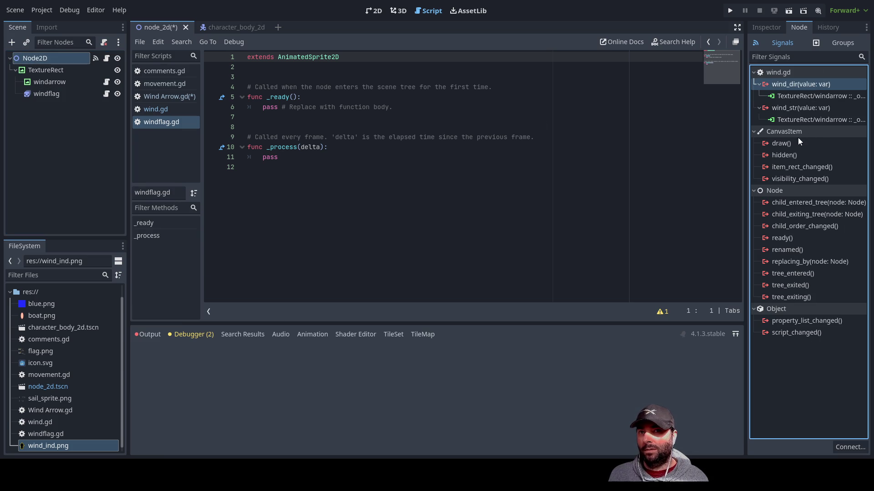
pyautogui.click(826, 120)
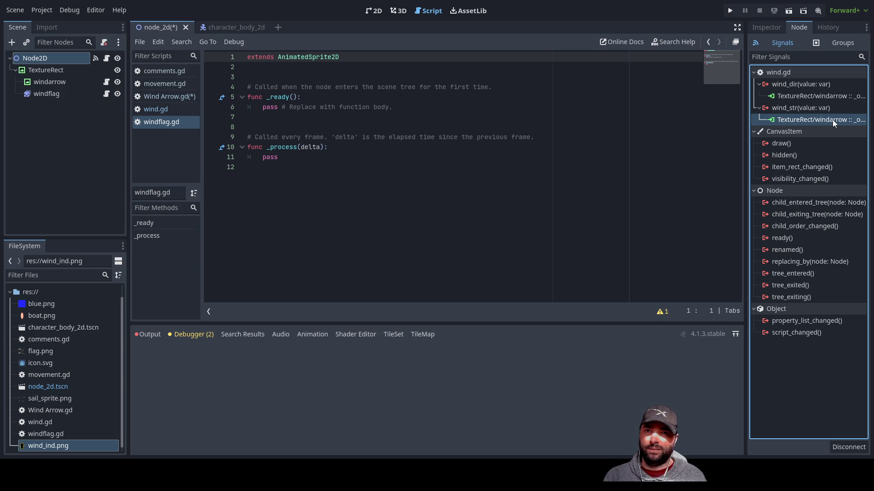
pyautogui.press('Delete')
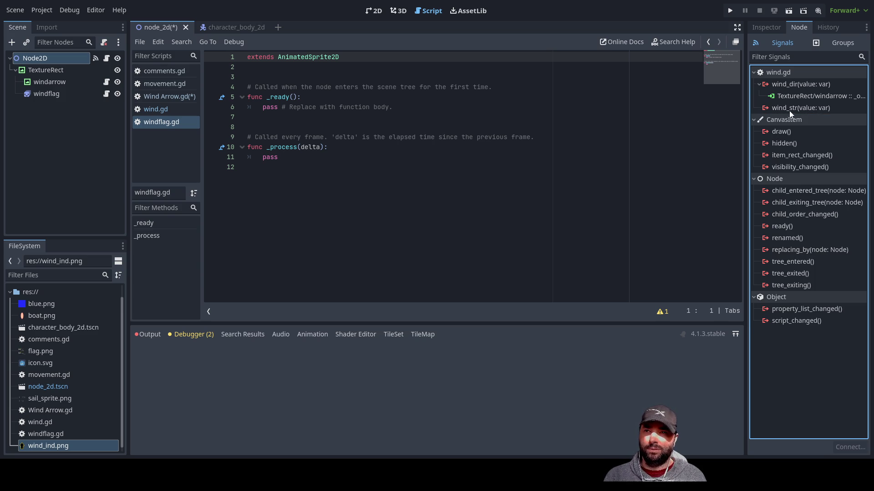
pyautogui.click(53, 83)
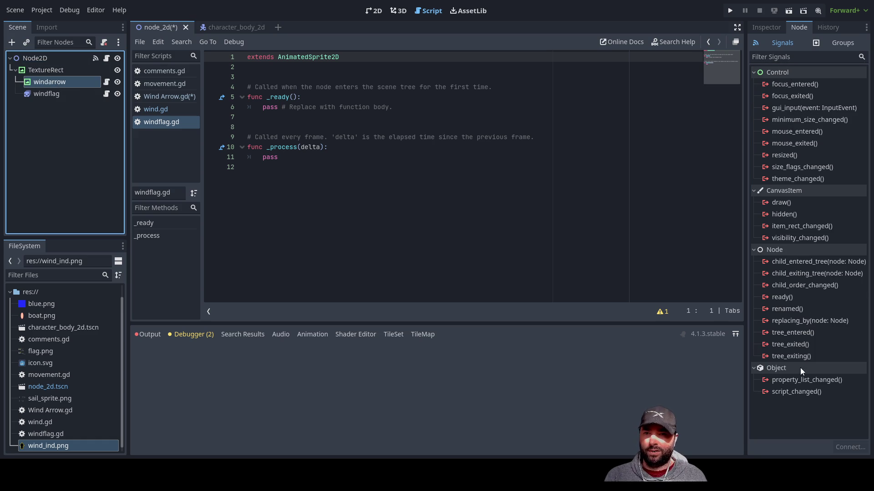
# Delete the _on_node_2d_wind_str function from Wind Arrow.gd and save the script.
pyautogui.click(165, 97)
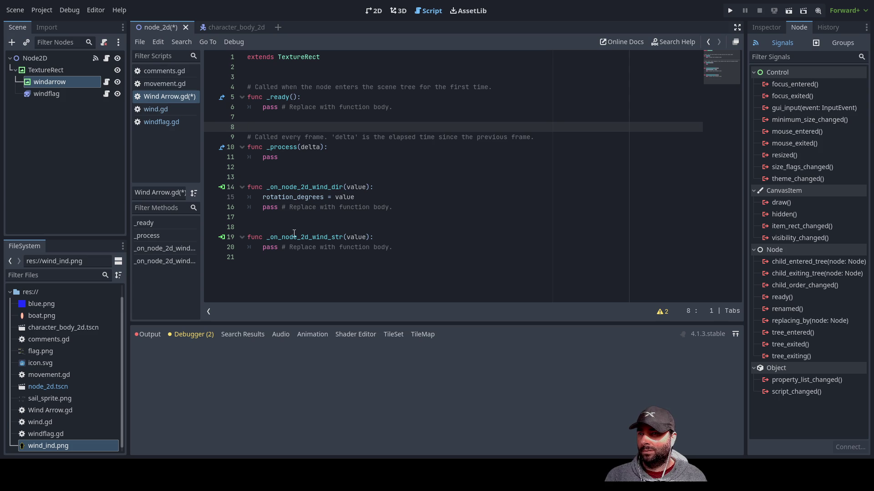
pyautogui.moveTo(398, 249)
pyautogui.mouseDown()
pyautogui.moveTo(246, 230)
pyautogui.moveTo(230, 218)
pyautogui.mouseUp()
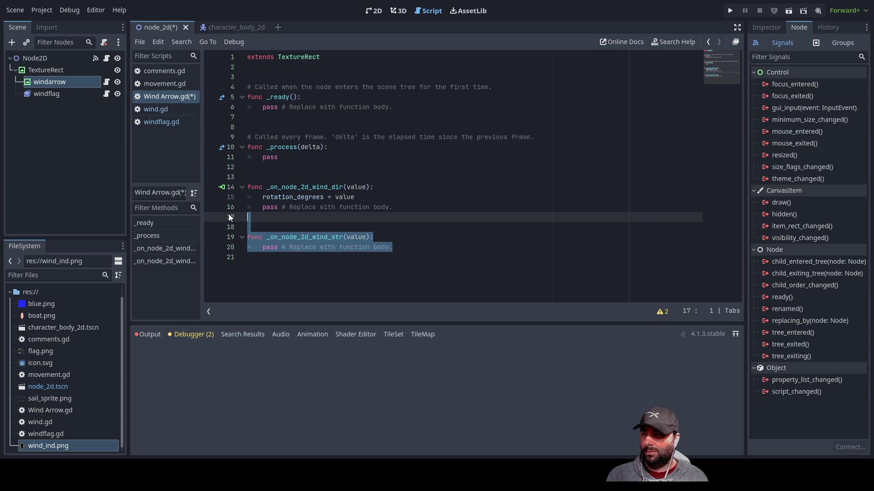
pyautogui.press('Delete')
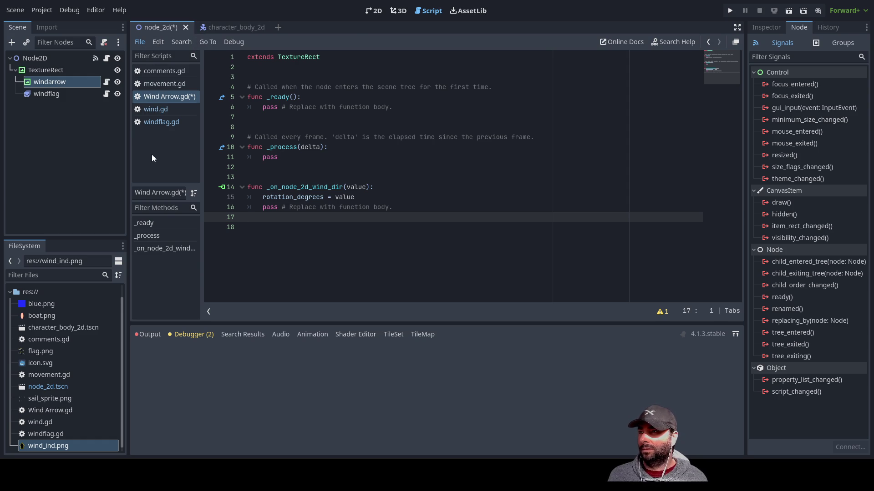
pyautogui.hotkey('ctrl', 's')
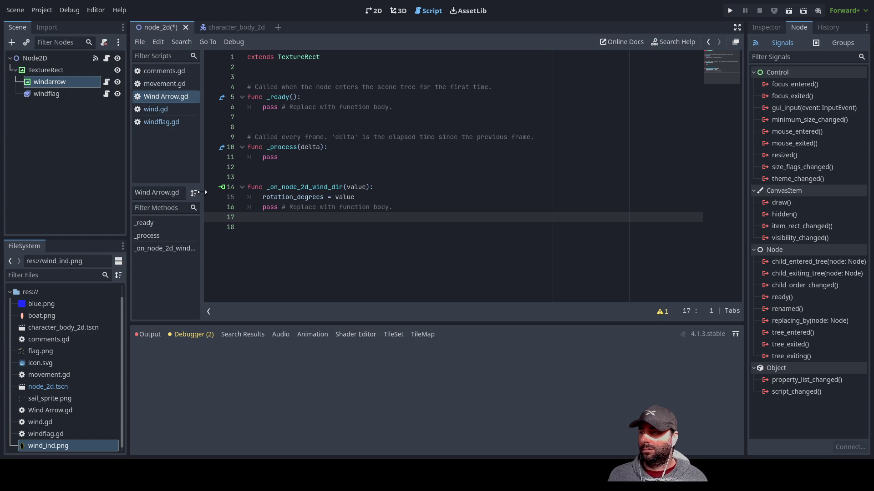
# Open windflag.gd from the windflag node, then select Node2D.
pyautogui.click(45, 93)
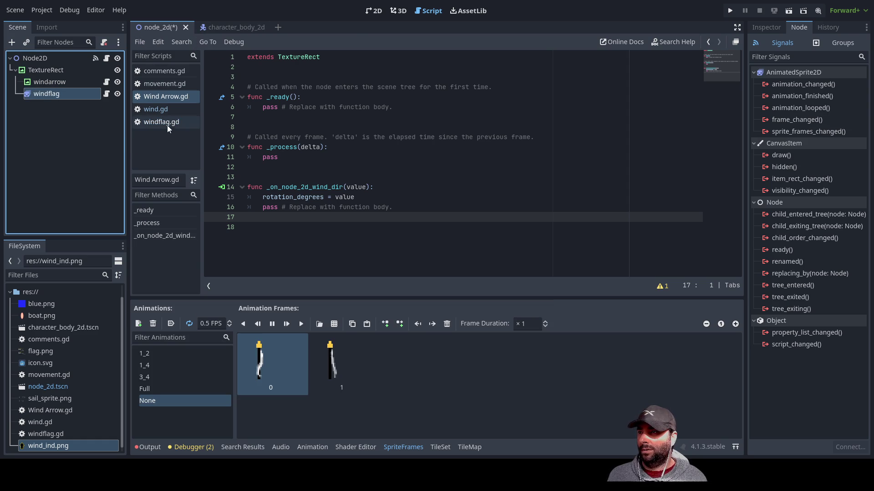
pyautogui.click(167, 122)
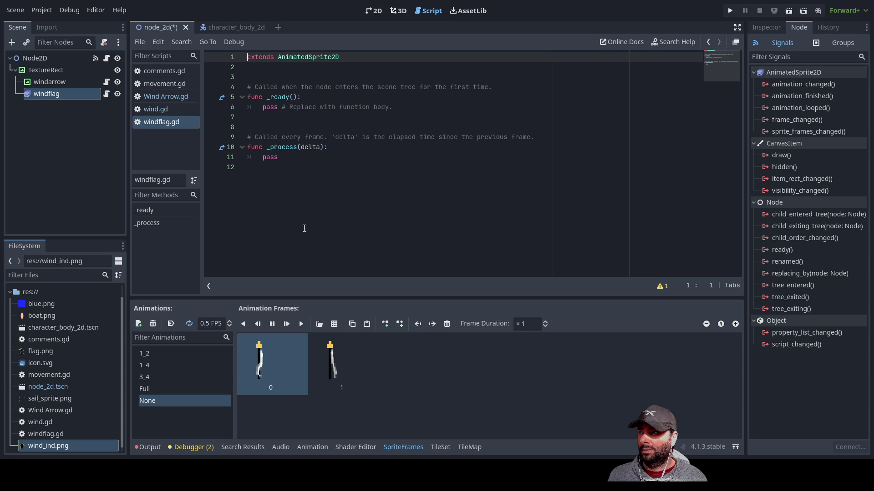
pyautogui.click(43, 58)
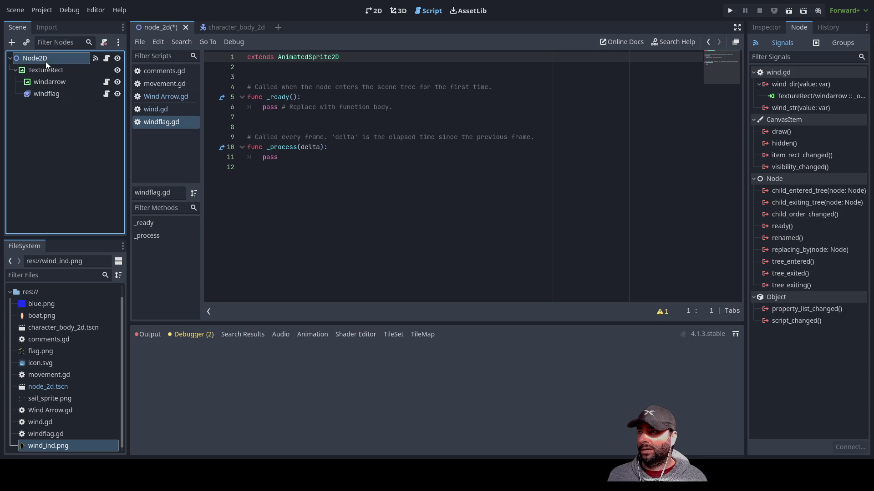
# Connect wind_str to windflag, creating _on_node_2d_wind_str(value), and add a line inside it.
pyautogui.click(812, 107)
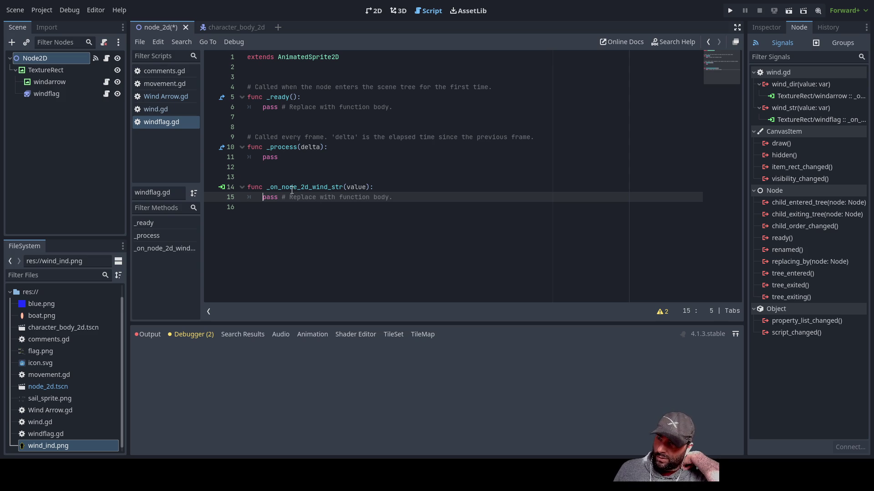
pyautogui.press('Return')
pyautogui.press('Up')
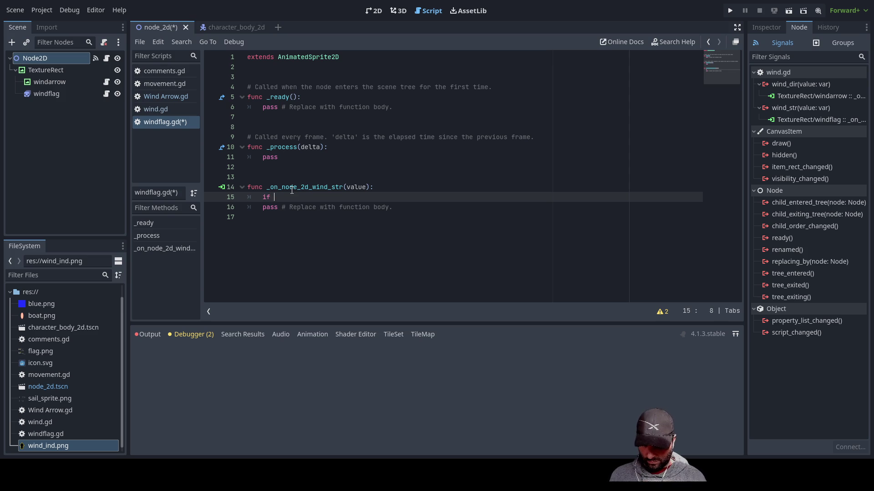
# Complete the if line with value and add an elif value line below it.
pyautogui.write('vale')
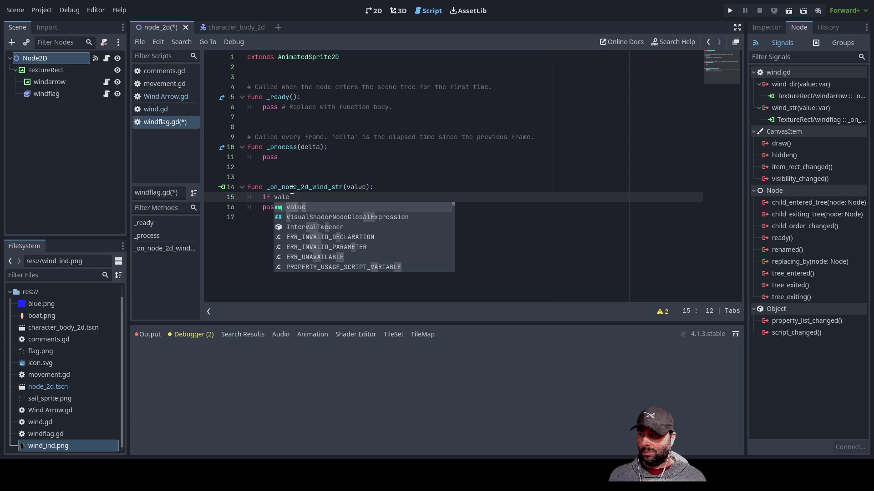
pyautogui.press('Return')
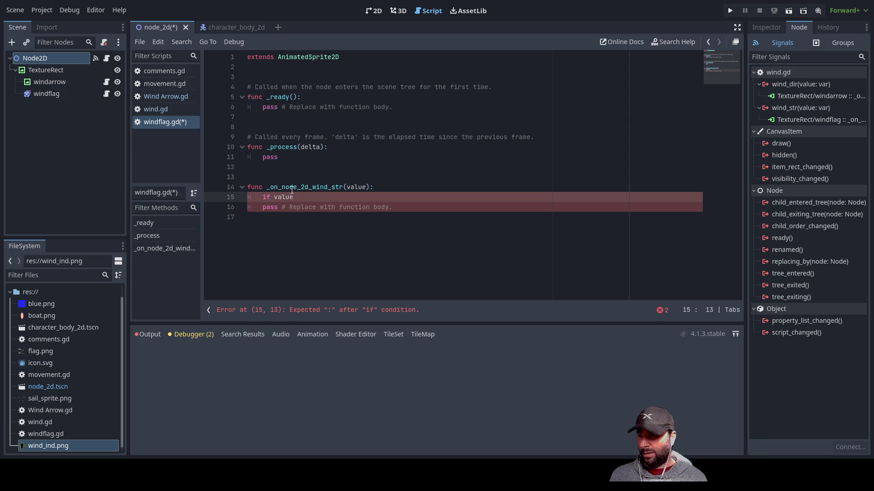
pyautogui.press('Return')
pyautogui.press('Return')
pyautogui.press('Up')
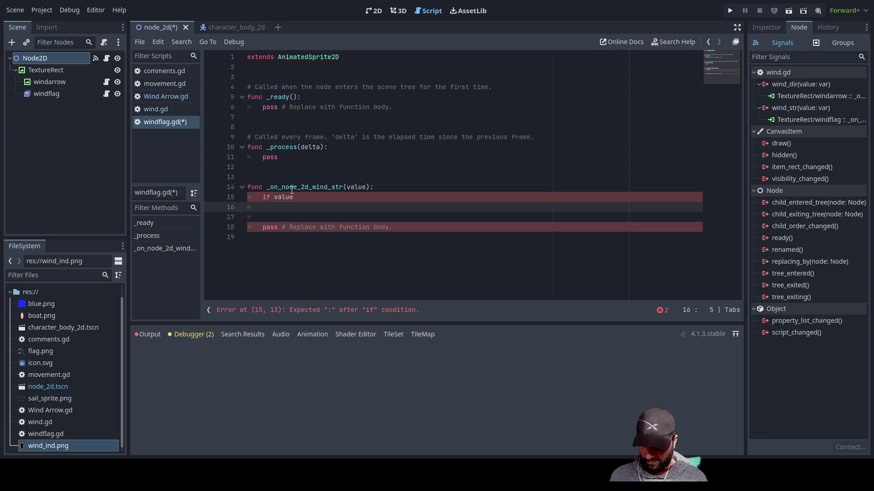
pyautogui.write('el')
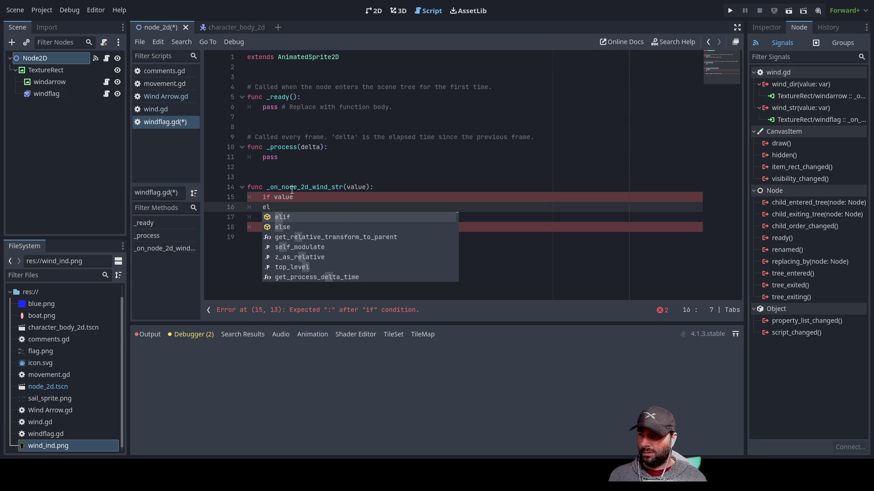
pyautogui.press('Down')
pyautogui.press('Up')
pyautogui.press('Return')
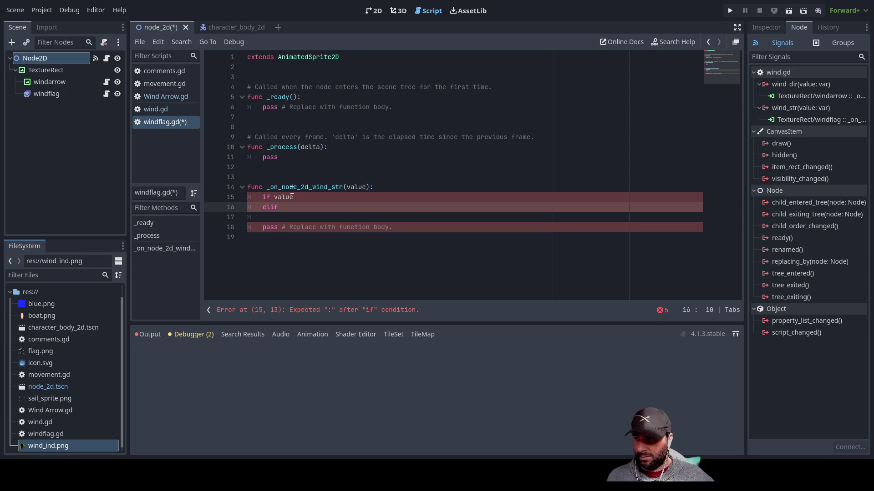
pyautogui.write('value')
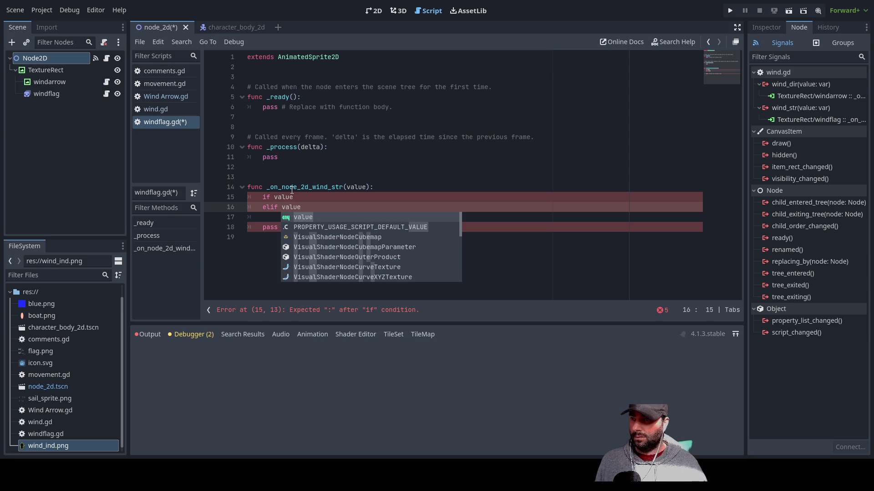
pyautogui.press('Up')
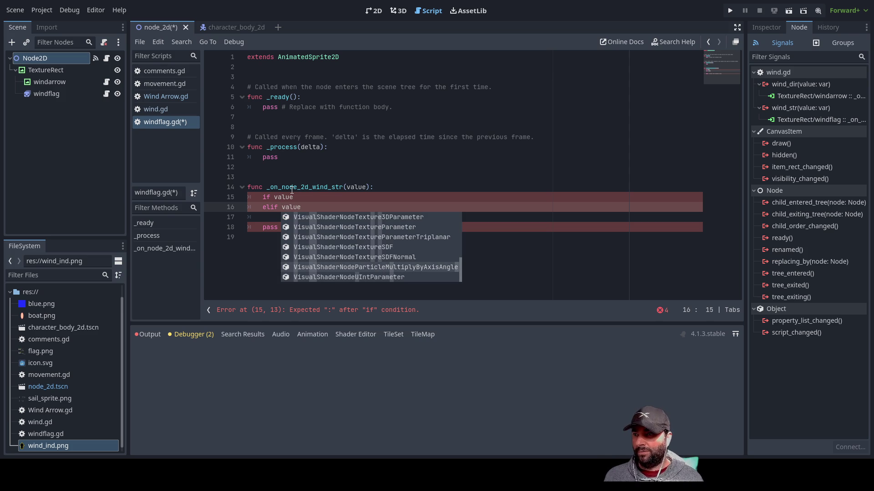
# Finish the test as if value > 95 and open an indented line beneath it.
pyautogui.click(306, 197)
pyautogui.write('>')
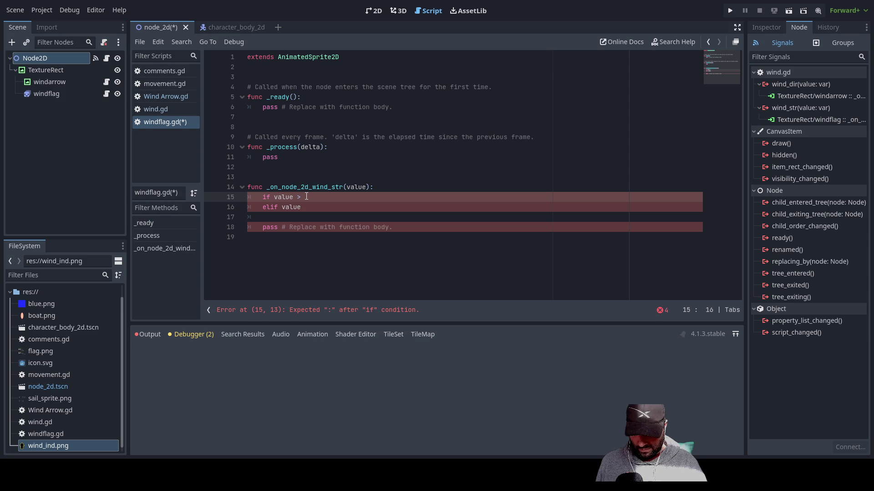
pyautogui.write('25')
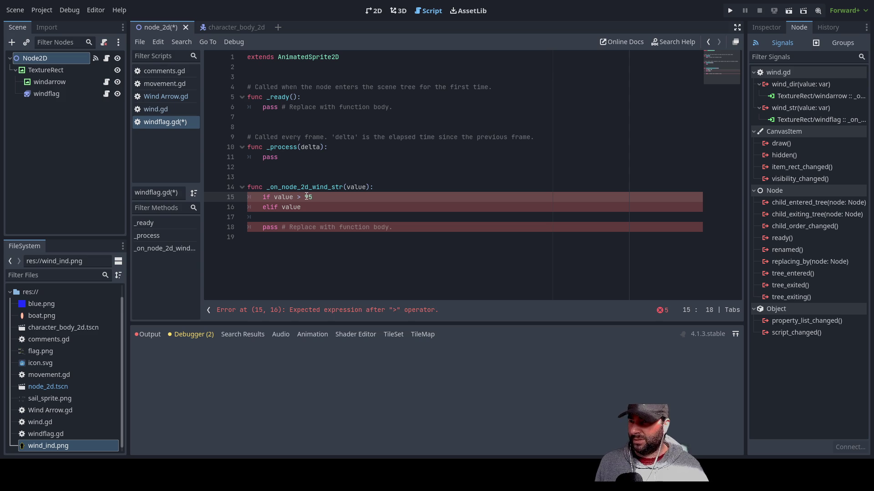
pyautogui.press('Return')
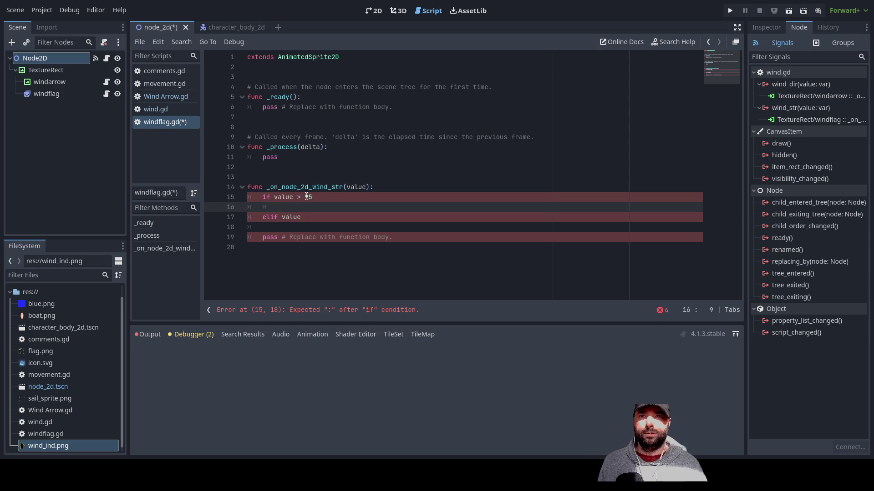
pyautogui.click(772, 27)
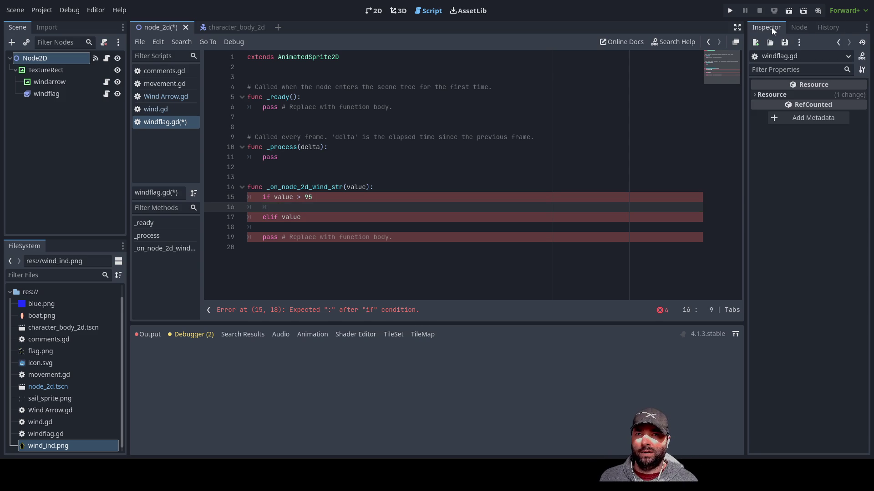
# Check windflag's animations (1_2, 1_4, 3_4, Full, None) and start an animation() call under the if.
pyautogui.click(47, 94)
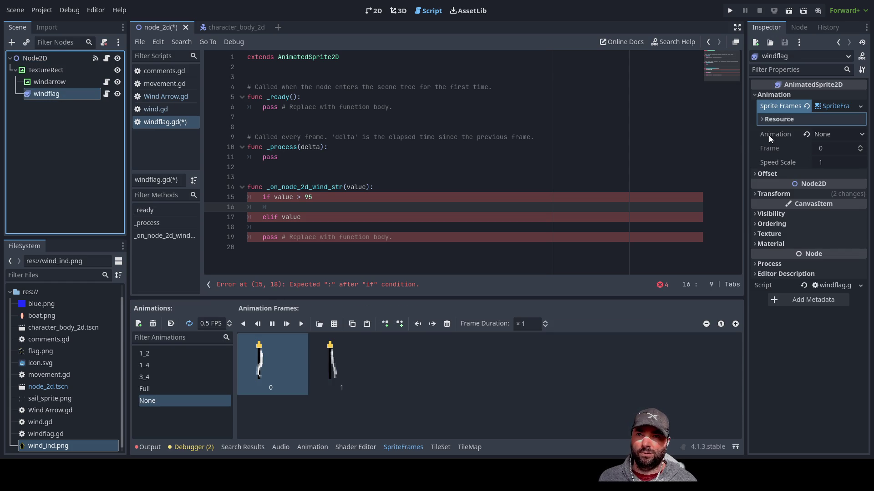
pyautogui.click(282, 208)
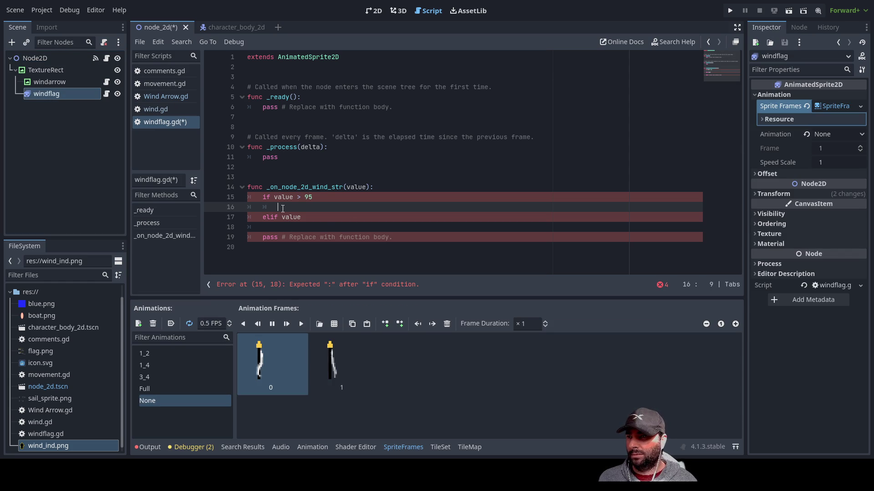
pyautogui.write('an')
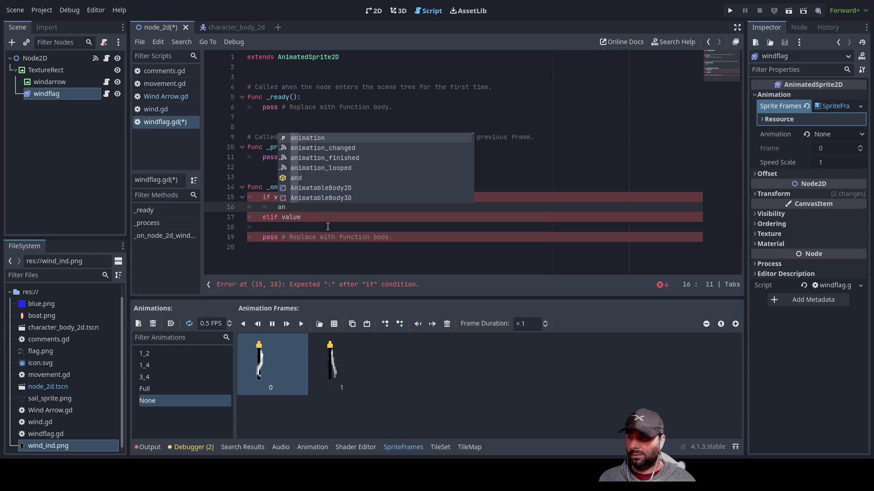
pyautogui.press('Return')
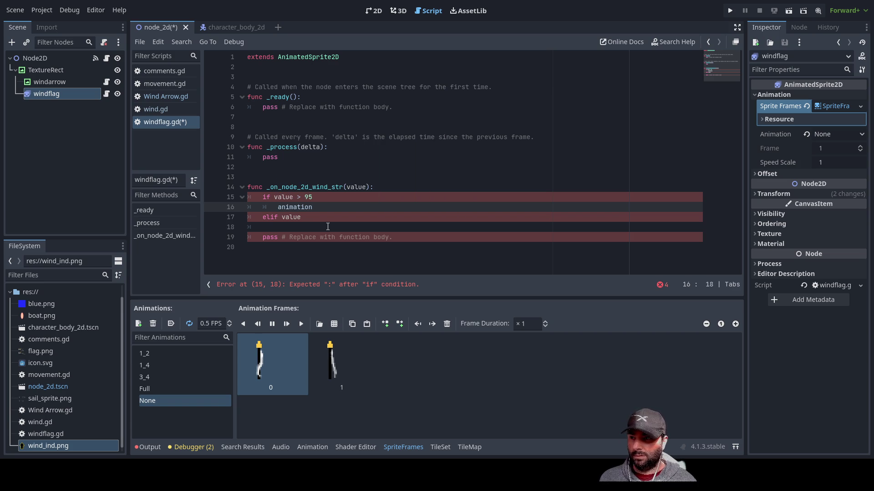
pyautogui.write('()')
pyautogui.press('Left')
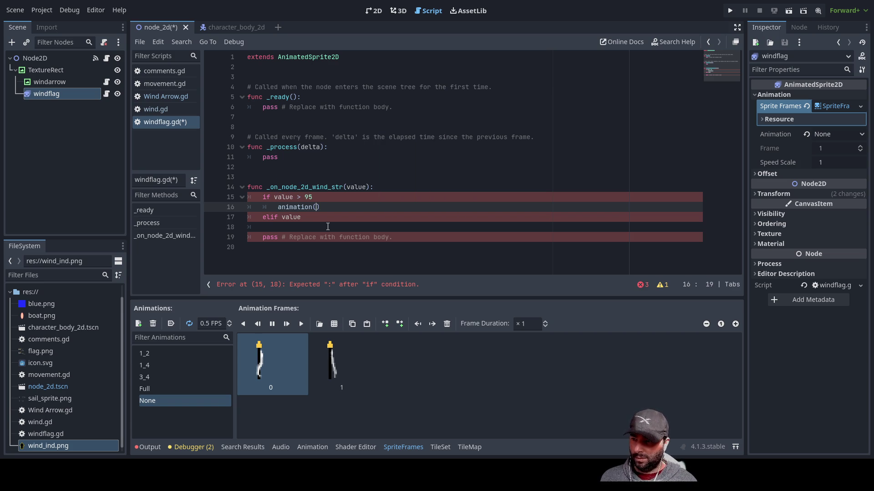
# Complete the call as animation("Full") for the value > 95 branch.
pyautogui.write('Fu')
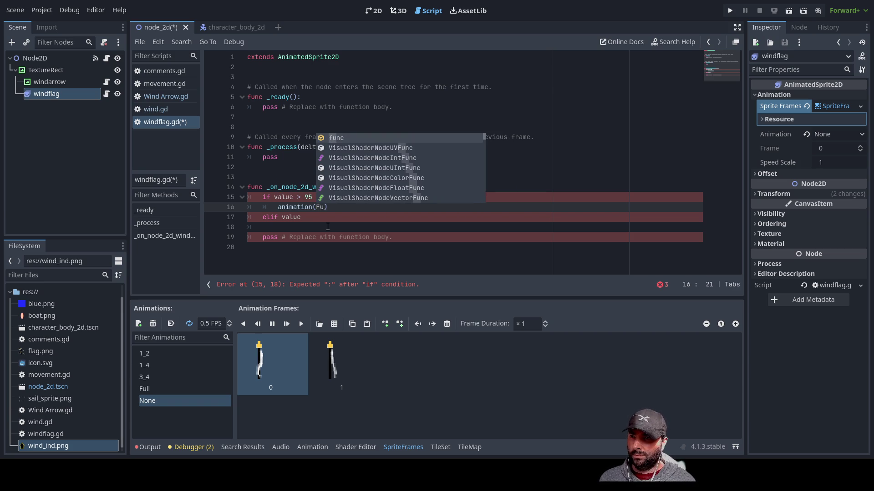
pyautogui.write(';;')
pyautogui.press('BackSpace')
pyautogui.press('BackSpace')
pyautogui.write('ll')
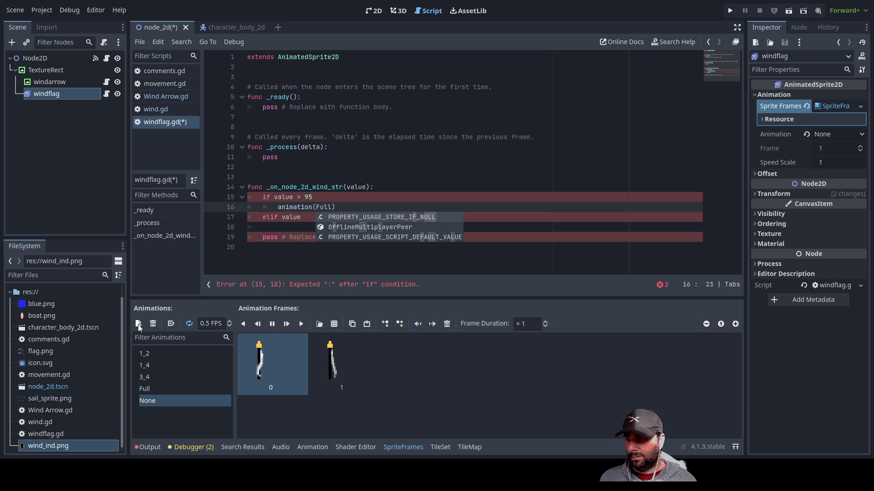
pyautogui.write('"')
pyautogui.press('BackSpace')
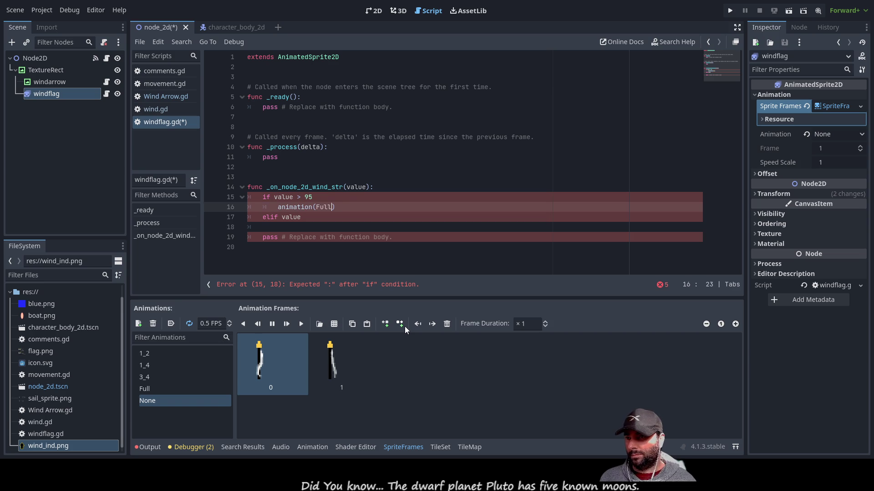
pyautogui.press('Left')
pyautogui.press('Left')
pyautogui.press('Left')
pyautogui.write('"')
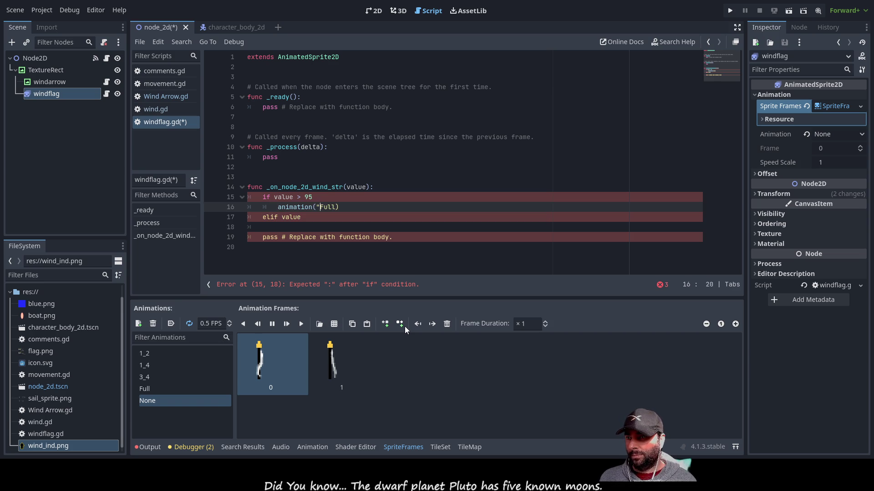
pyautogui.press('Right')
pyautogui.press('Right')
pyautogui.press('Right')
pyautogui.write('"')
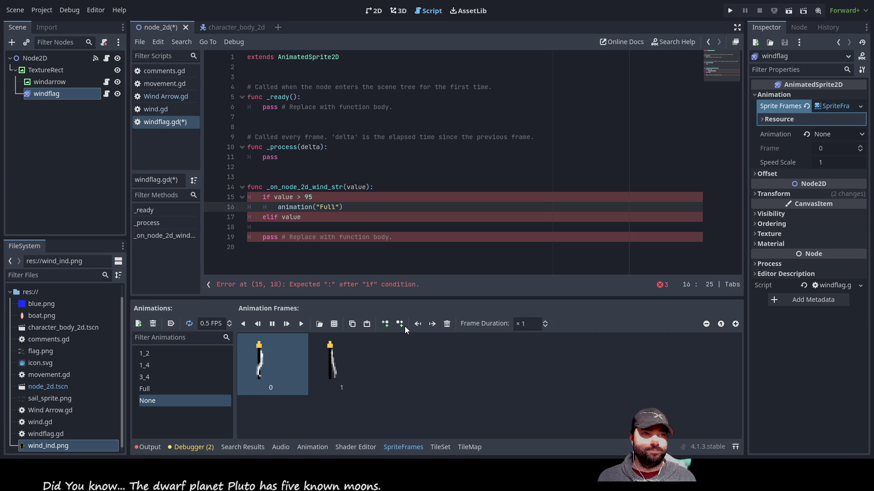
pyautogui.click(324, 197)
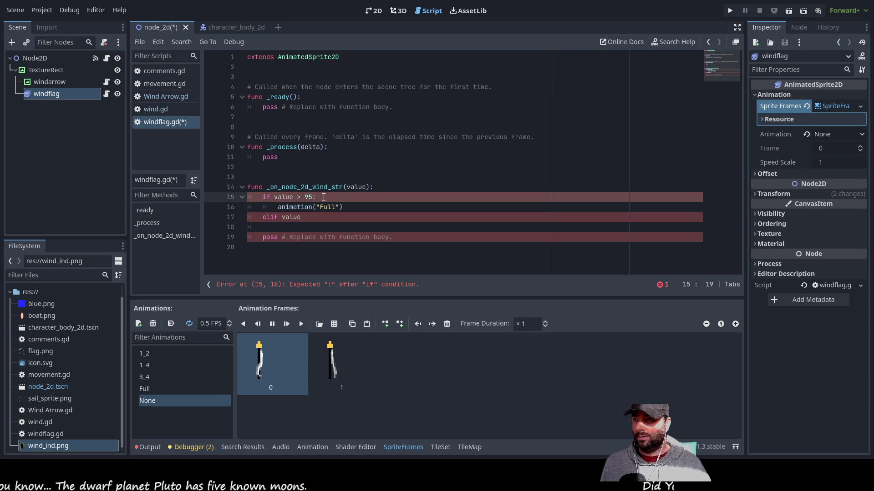
# Make the first elif test value < 95 and add elif value > 10 < and elif value < 10 branches.
pyautogui.press('Down')
pyautogui.press('Down')
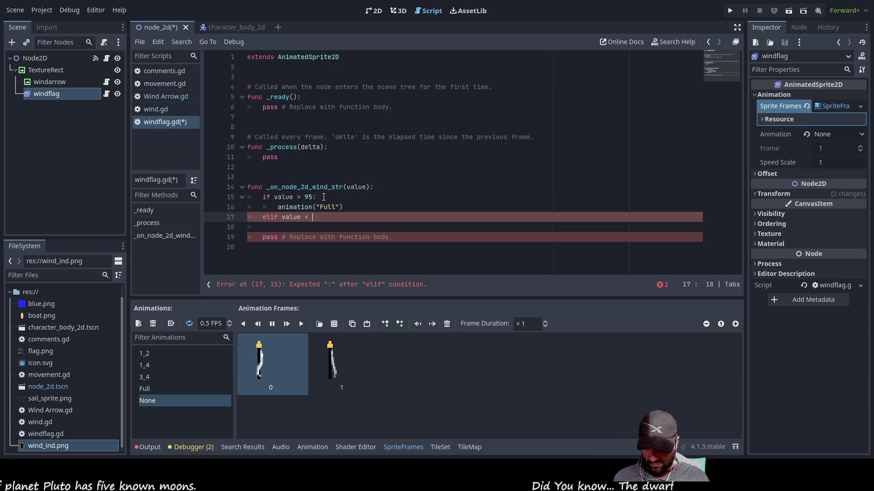
pyautogui.write('95 >')
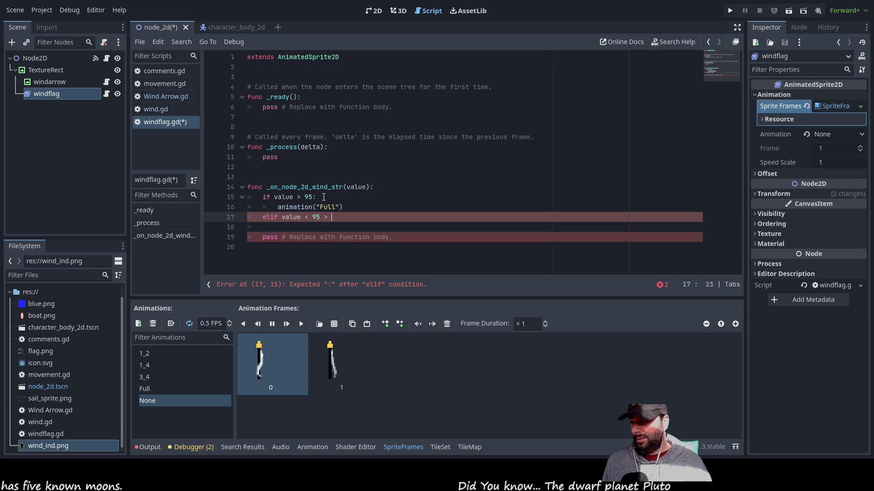
pyautogui.press('Down')
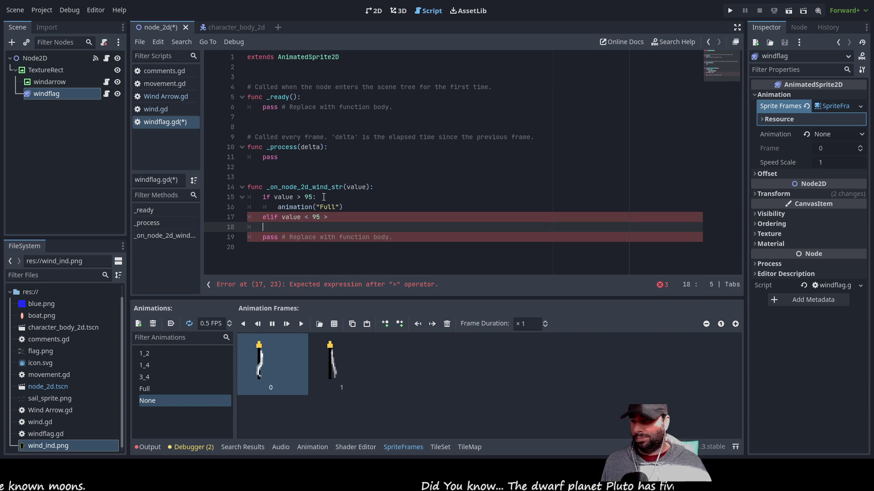
pyautogui.press('Return')
pyautogui.press('Return')
pyautogui.press('Up')
pyautogui.press('Up')
pyautogui.write('elif ')
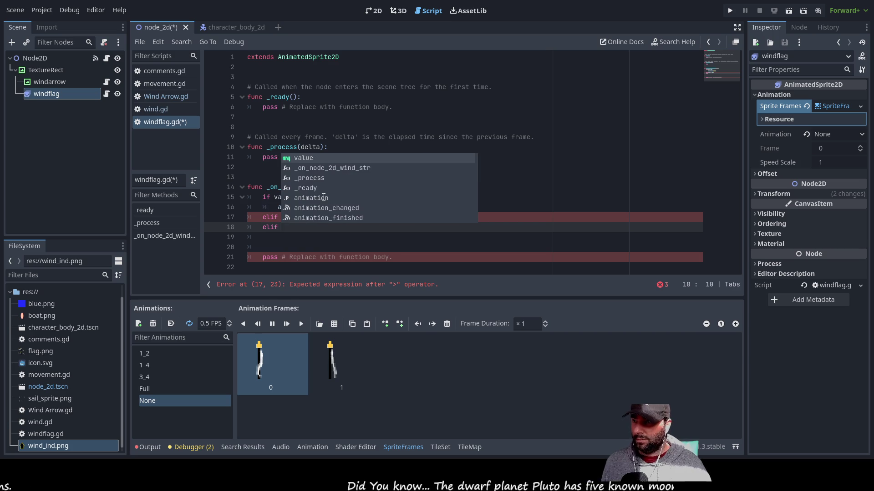
pyautogui.write('value ')
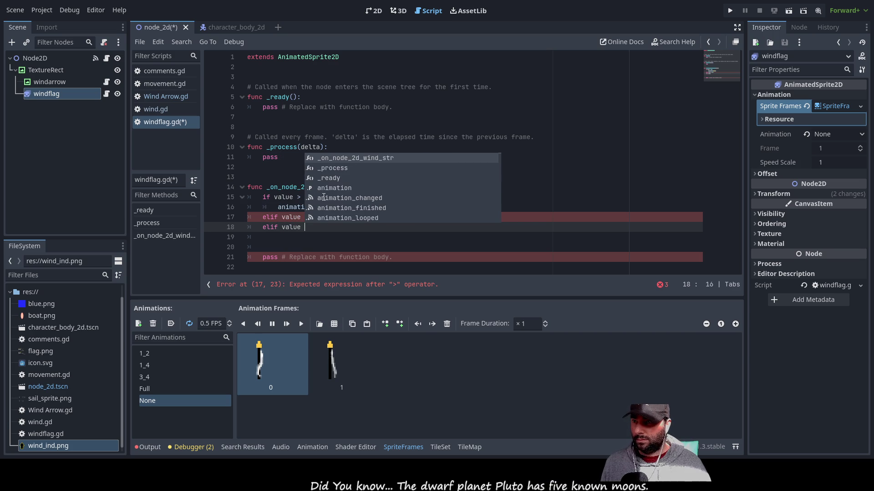
pyautogui.write('< ')
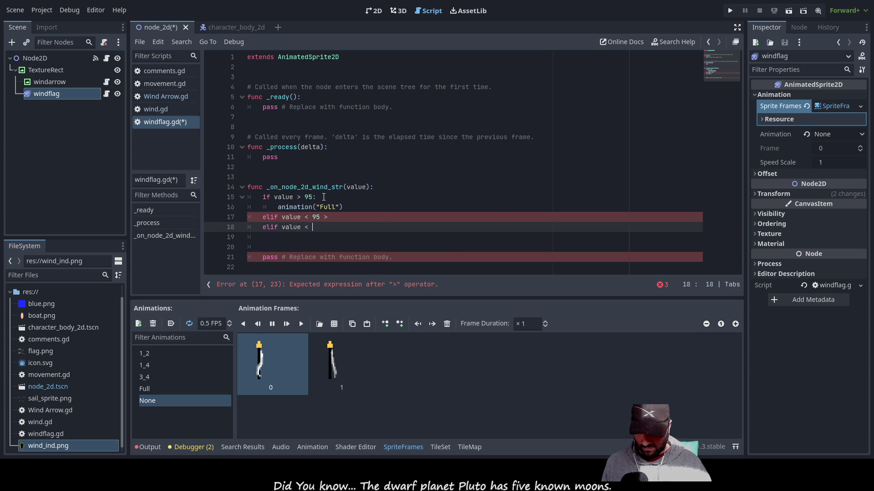
pyautogui.write('10')
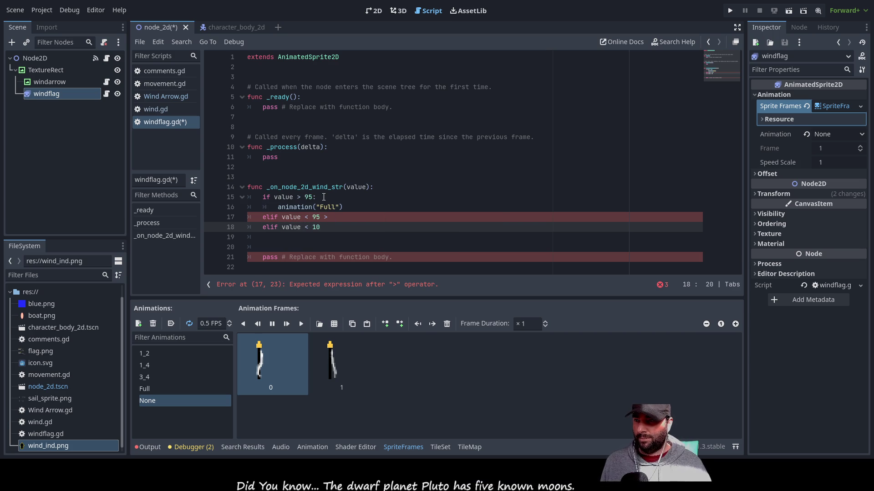
pyautogui.press('Home')
pyautogui.press('Return')
pyautogui.press('Up')
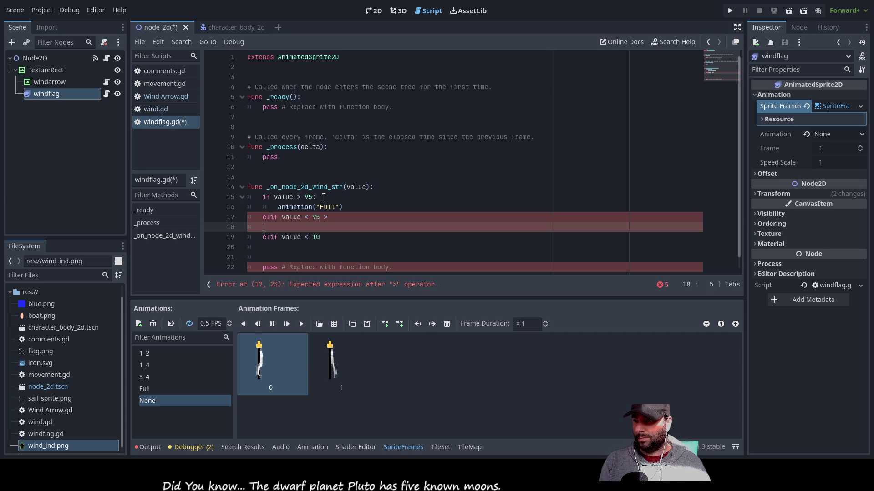
pyautogui.write('elif')
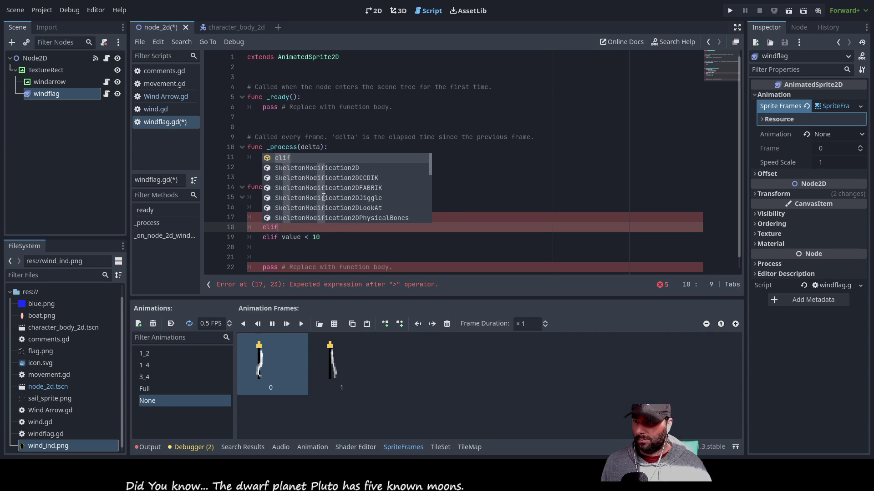
pyautogui.write(' val')
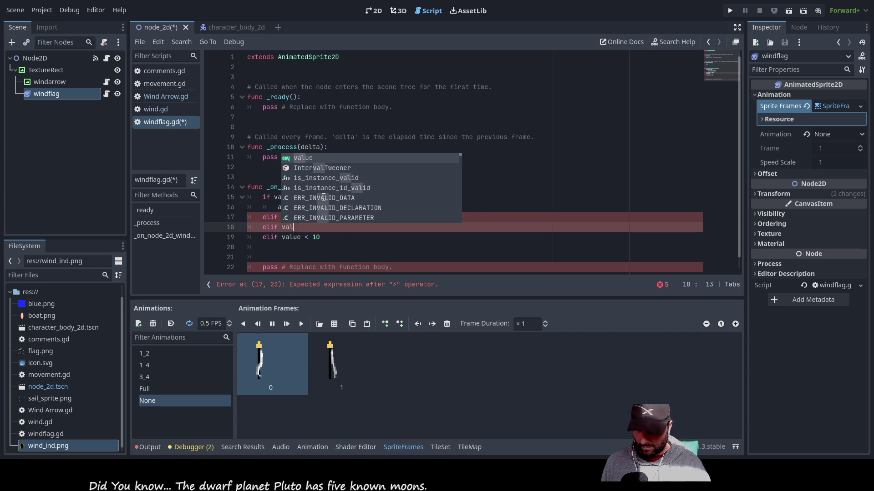
pyautogui.write('ue > 10 ')
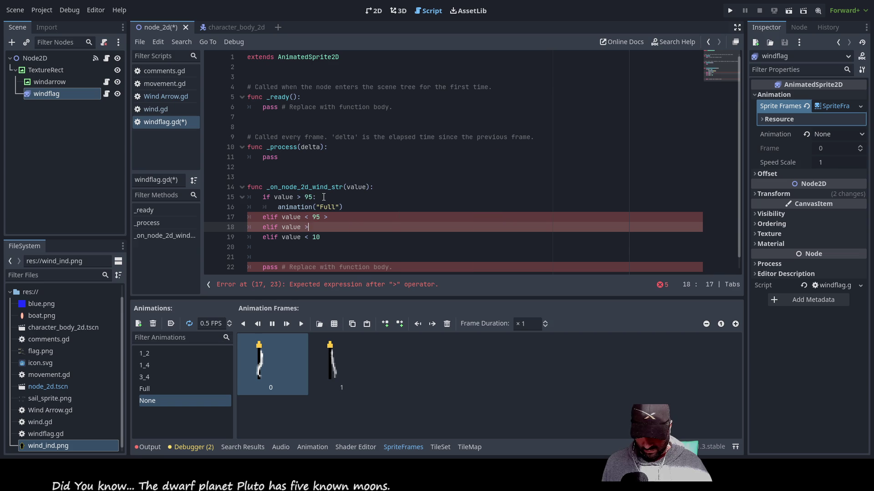
pyautogui.write('<')
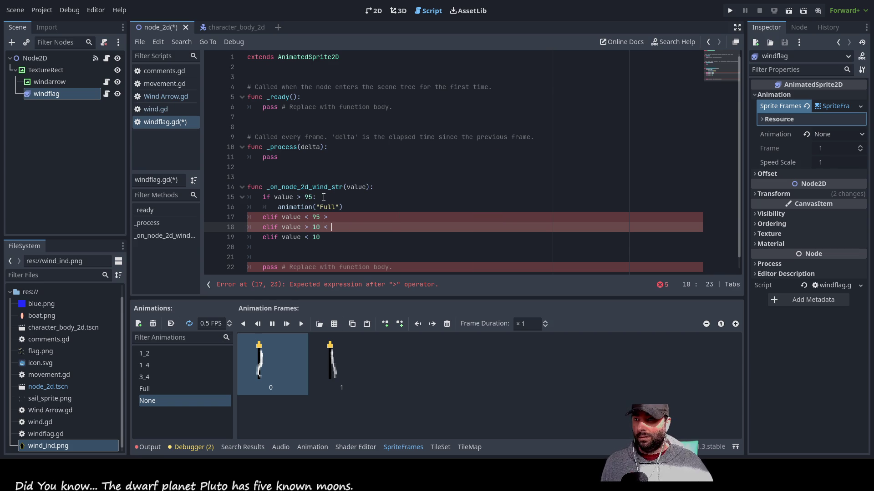
pyautogui.press('BackSpace')
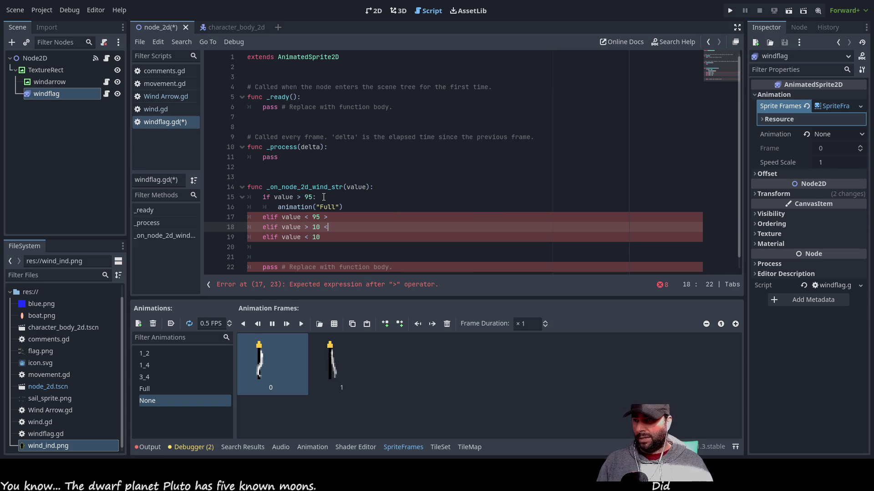
# Open blank lines under the elif branches and write animation("") in the last one.
pyautogui.press('Up')
pyautogui.press('Down')
pyautogui.press('Home')
pyautogui.press('Return')
pyautogui.press('Down')
pyautogui.press('Return')
pyautogui.press('Down')
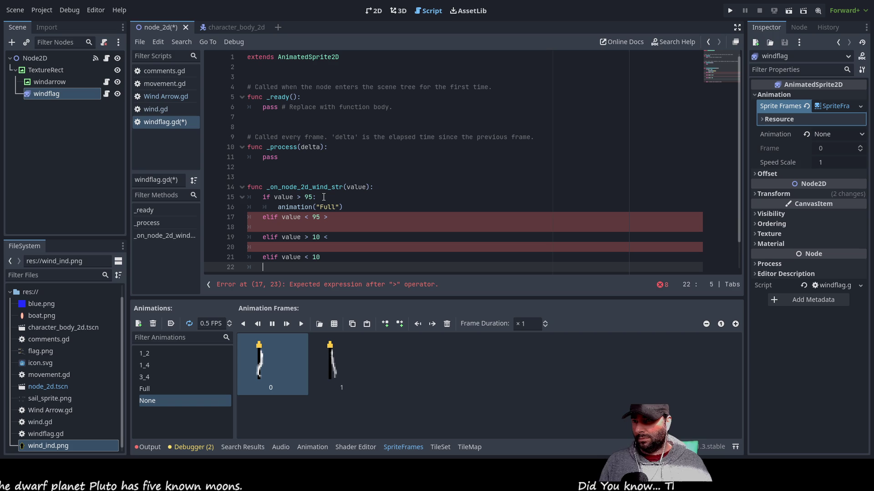
pyautogui.press('Tab')
pyautogui.write('an')
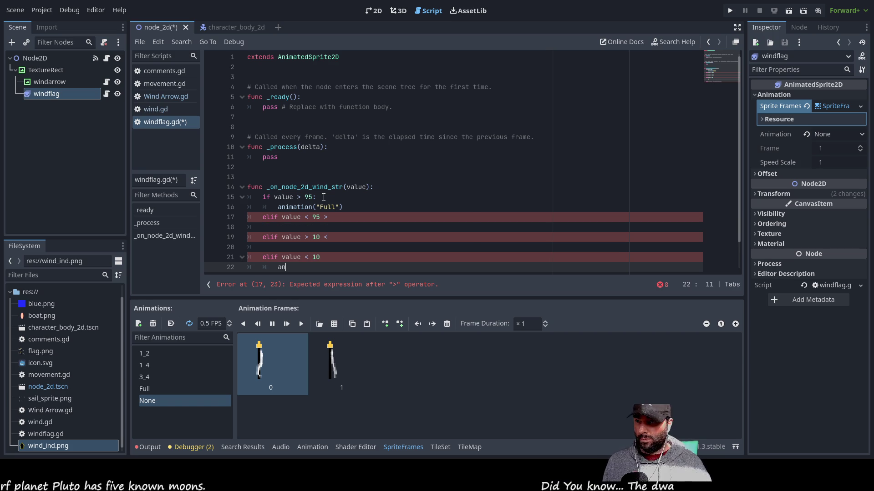
pyautogui.press('Return')
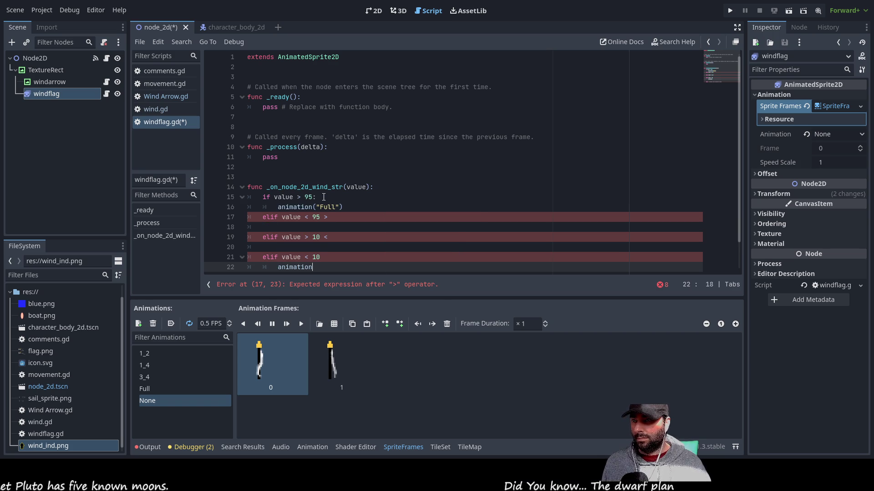
pyautogui.scroll(-1, 374, 231)
pyautogui.write('(""')
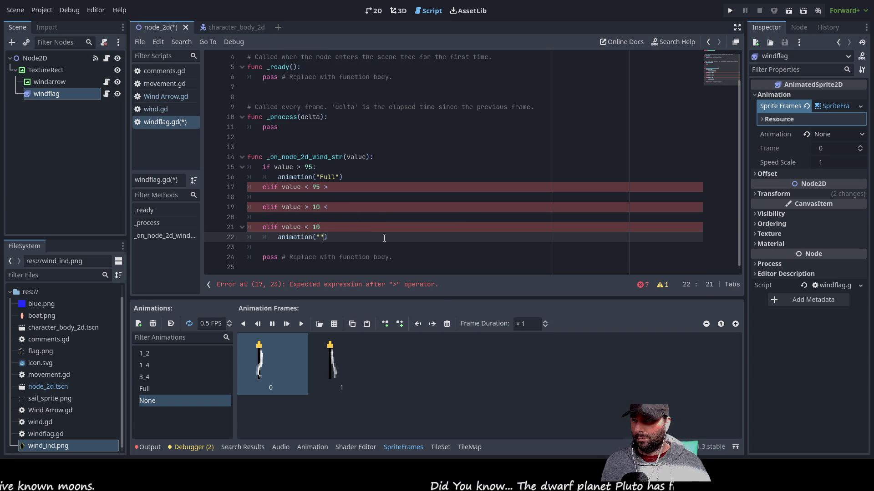
# Copy animation("") into the other elif branches, indented under each.
pyautogui.hotkey('shift', 'Left')
pyautogui.hotkey('shift', 'Left')
pyautogui.hotkey('shift', 'Left')
pyautogui.hotkey('shift', 'Left')
pyautogui.hotkey('shift', 'Left')
pyautogui.hotkey('shift', 'Left')
pyautogui.hotkey('ctrl', 'c')
pyautogui.press('Up')
pyautogui.press('Up')
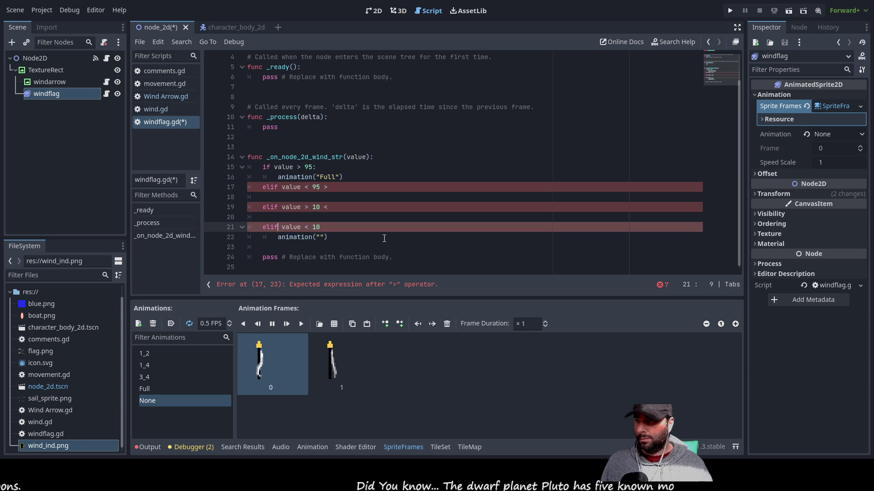
pyautogui.hotkey('ctrl', 'v')
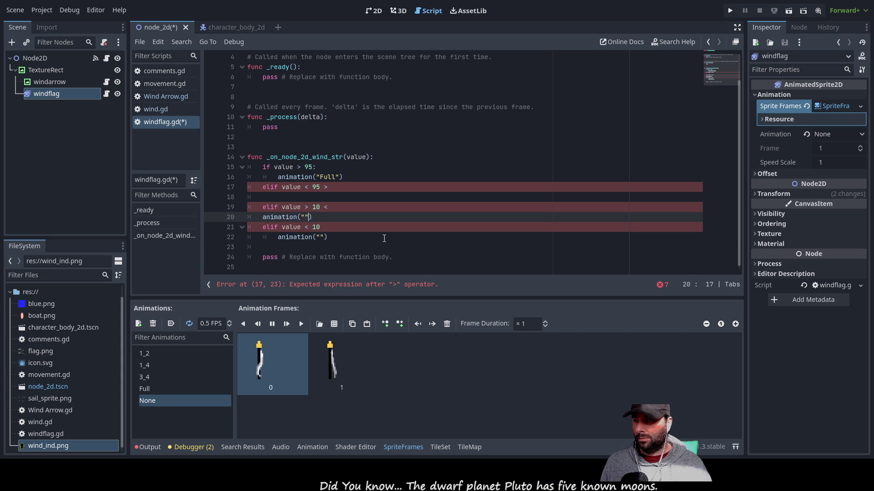
pyautogui.press('Left')
pyautogui.press('Left')
pyautogui.press('Left')
pyautogui.press('Tab')
pyautogui.press('Up')
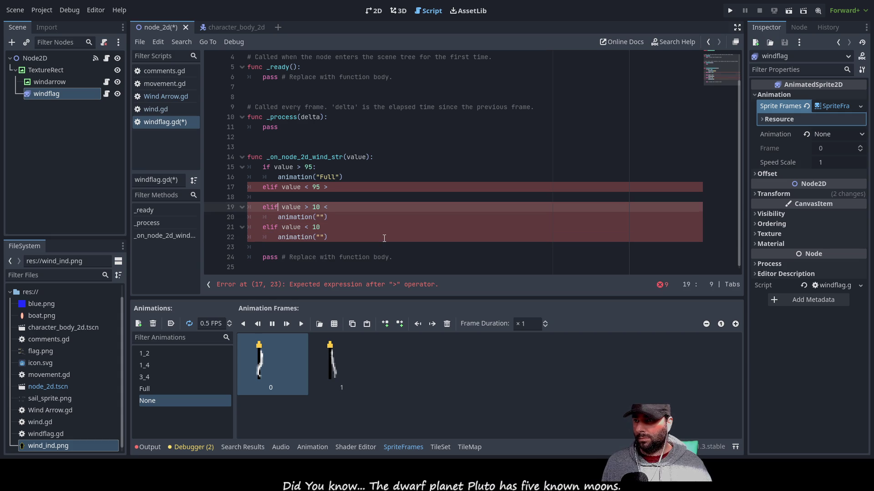
pyautogui.press('Up')
pyautogui.press('Tab')
pyautogui.hotkey('ctrl', 'v')
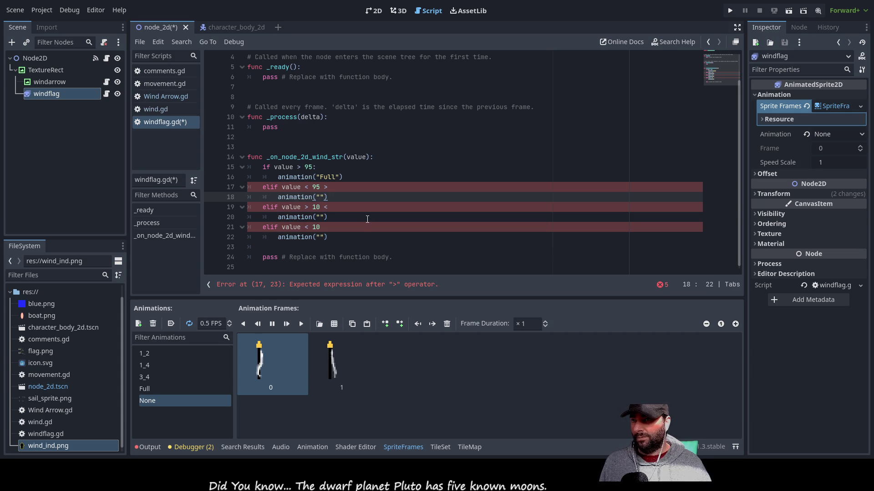
# Change the lower conditions to value > 5 < 25 and value < 5.
pyautogui.click(345, 211)
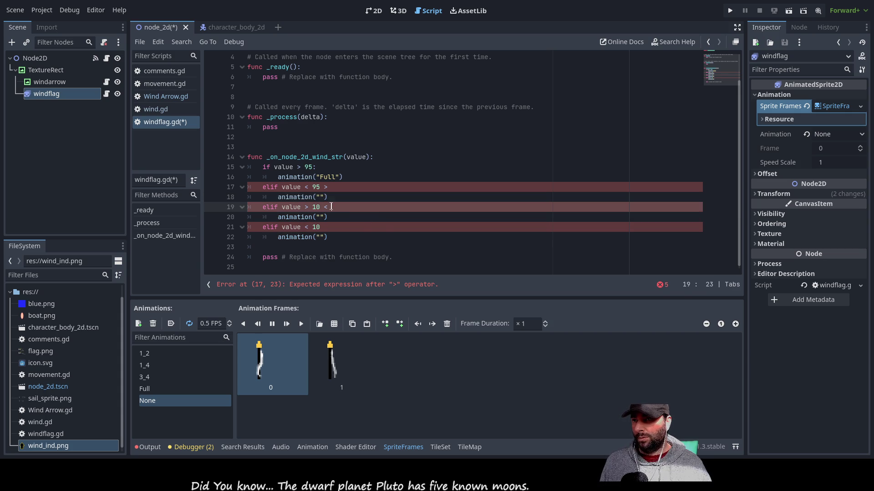
pyautogui.click(383, 226)
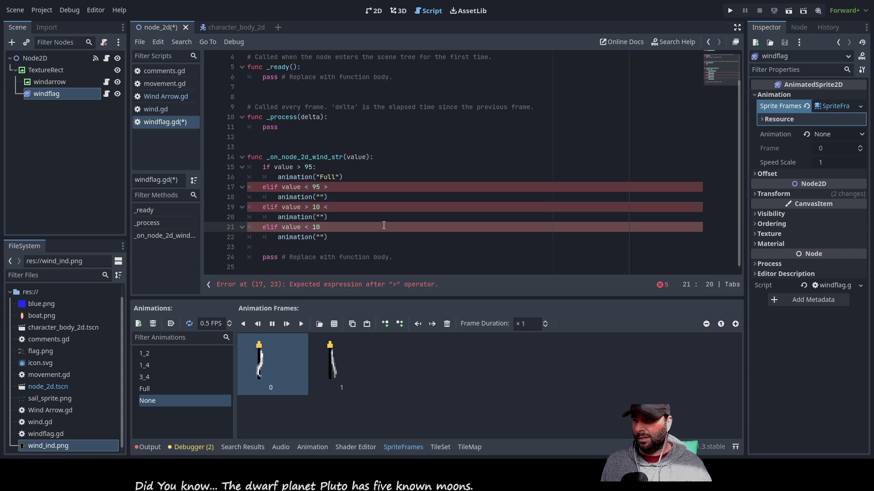
pyautogui.press('Up')
pyautogui.press('Up')
pyautogui.write('25')
pyautogui.press('Left')
pyautogui.press('Left')
pyautogui.press('Left')
pyautogui.press('BackSpace')
pyautogui.press('BackSpace')
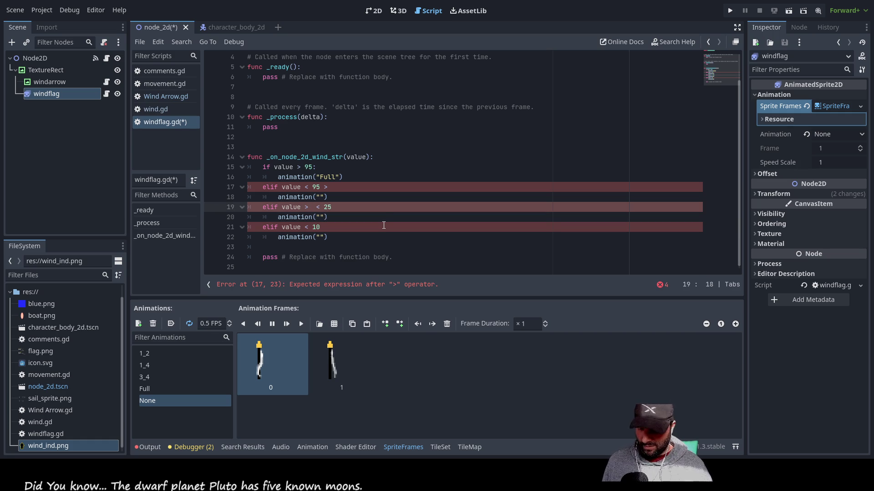
pyautogui.write('5')
pyautogui.press('Down')
pyautogui.press('Down')
pyautogui.press('BackSpace')
pyautogui.press('BackSpace')
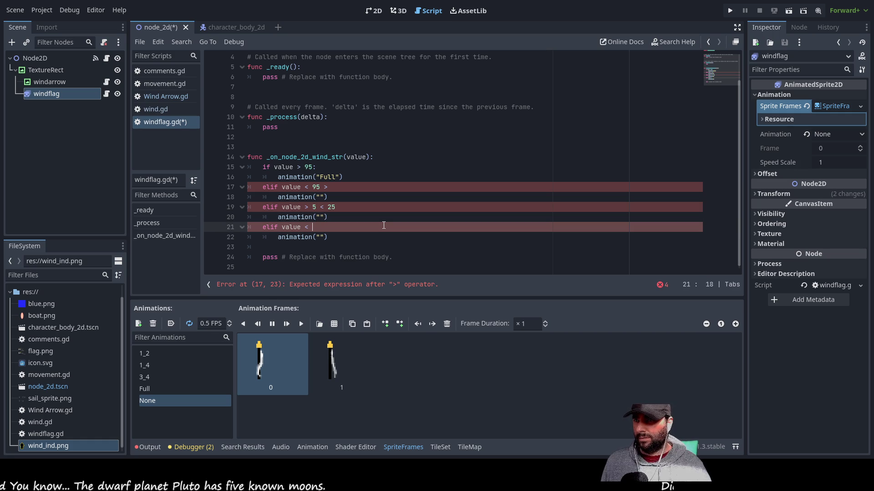
pyautogui.write('5')
pyautogui.press('Up')
pyautogui.press('Up')
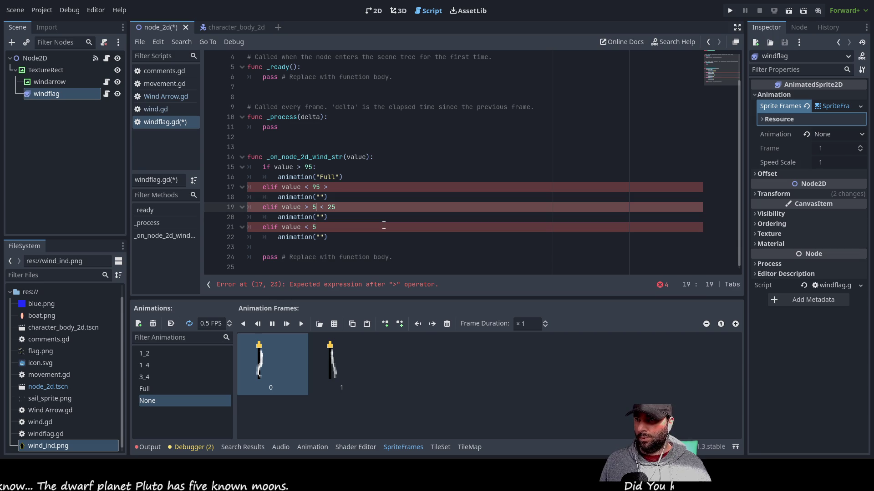
# Set the thresholds on lines 19 and 21 back from 5 to 10.
pyautogui.press('BackSpace')
pyautogui.write('10')
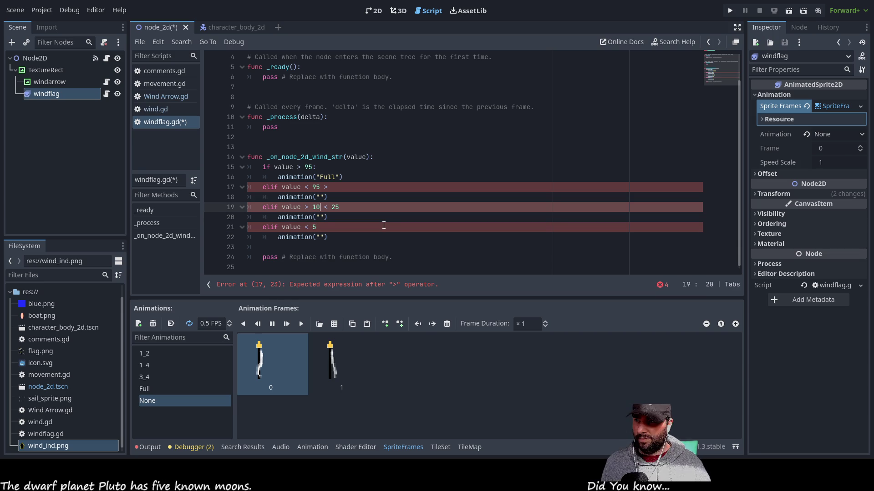
pyautogui.press('Down')
pyautogui.press('Down')
pyautogui.press('BackSpace')
pyautogui.write('10')
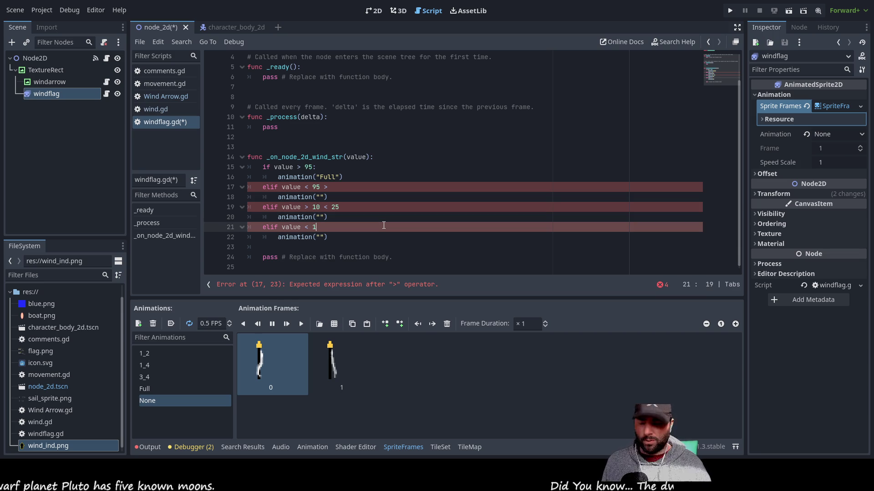
pyautogui.press('Up')
pyautogui.press('Up')
pyautogui.press('Up')
pyautogui.press('Down')
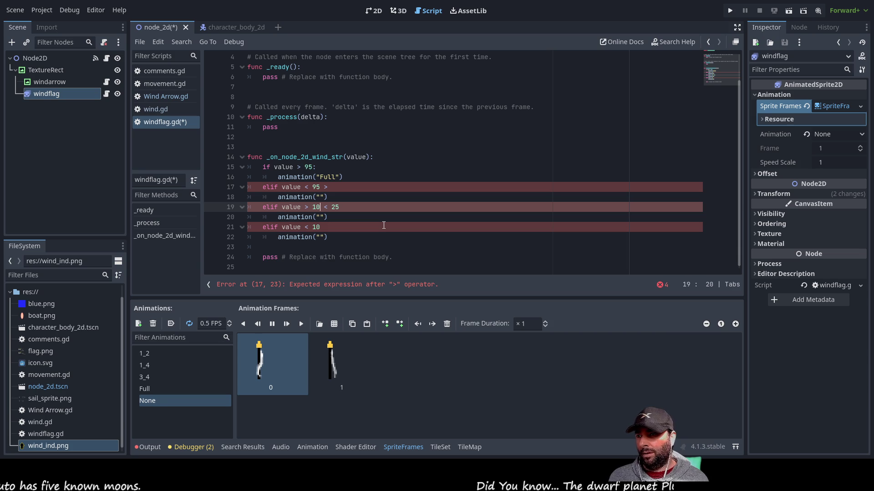
# Change 95 to 90 on lines 15 and 17 and add a space after >.
pyautogui.press('Up')
pyautogui.press('Up')
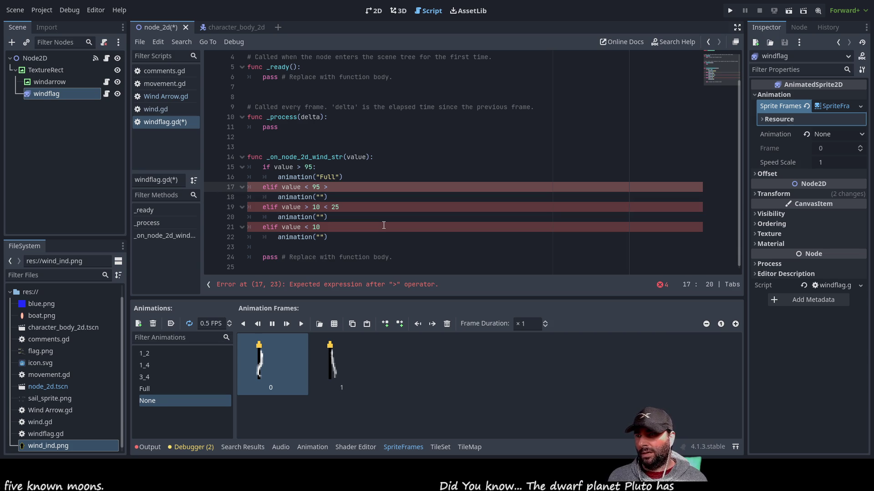
pyautogui.press('BackSpace')
pyautogui.write('0')
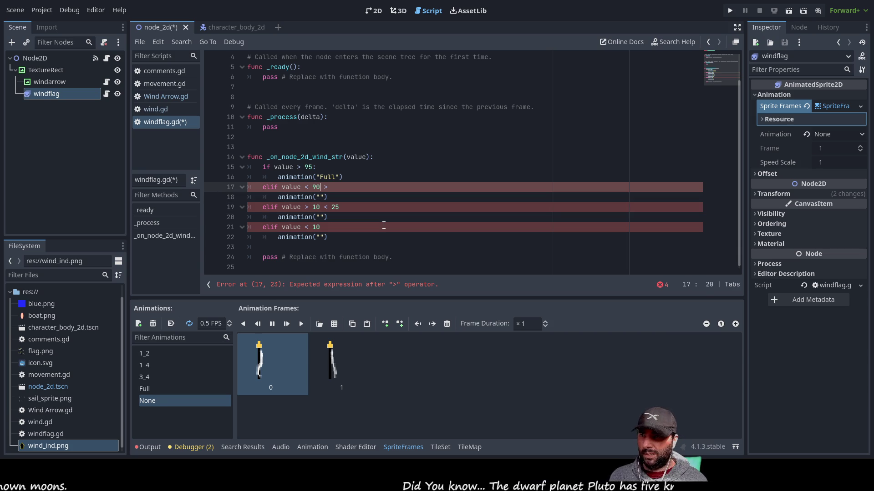
pyautogui.press('Up')
pyautogui.press('Up')
pyautogui.press('BackSpace')
pyautogui.write('0')
pyautogui.press('Down')
pyautogui.press('Down')
pyautogui.press('End')
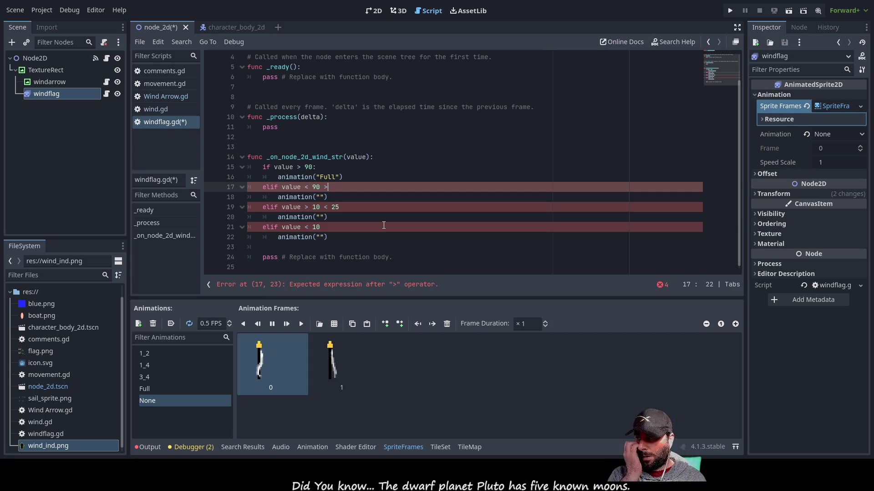
pyautogui.press('Down')
pyautogui.press('Up')
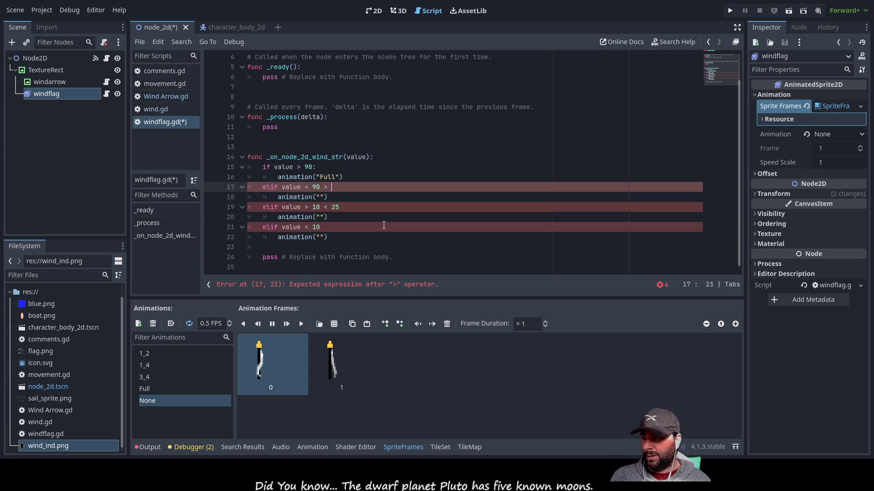
pyautogui.press('Down')
pyautogui.press('Home')
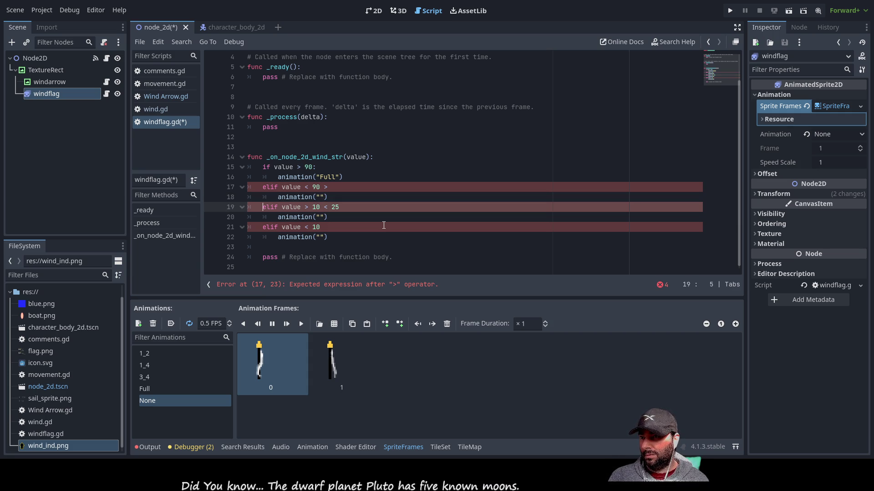
# Insert a new 'elif value' line after the under-90 branch, with a blank line above it.
pyautogui.press('Up')
pyautogui.press('Return')
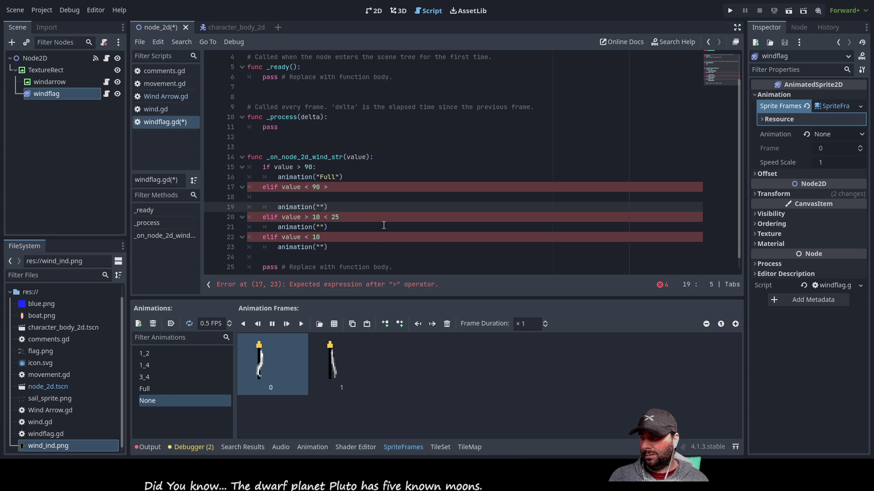
pyautogui.press('Up')
pyautogui.write('elif ')
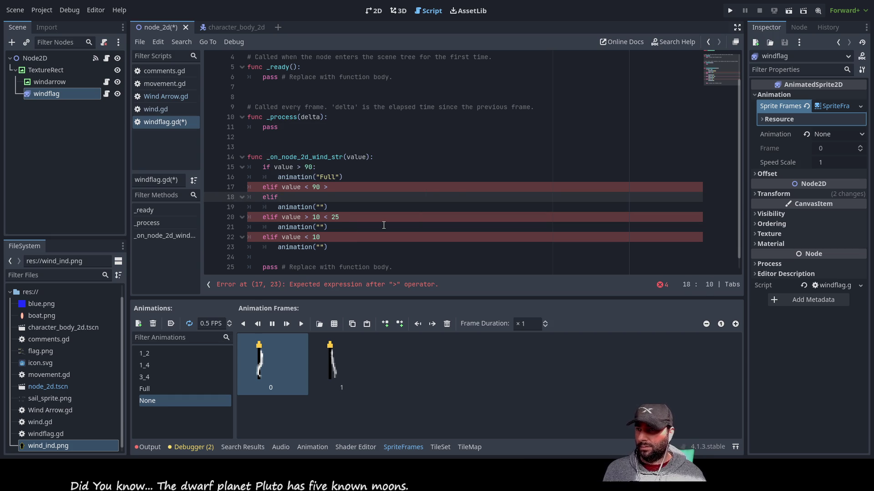
pyautogui.write('value')
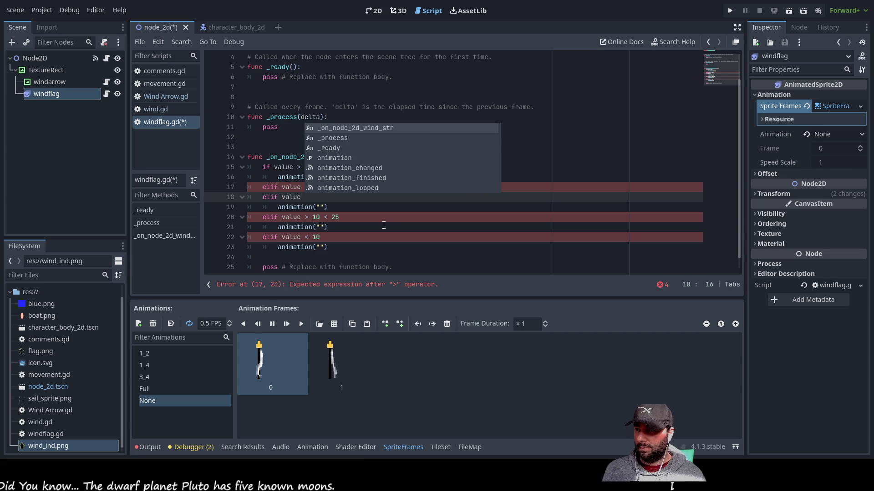
pyautogui.press('BackSpace')
pyautogui.press('Left')
pyautogui.press('Left')
pyautogui.press('Left')
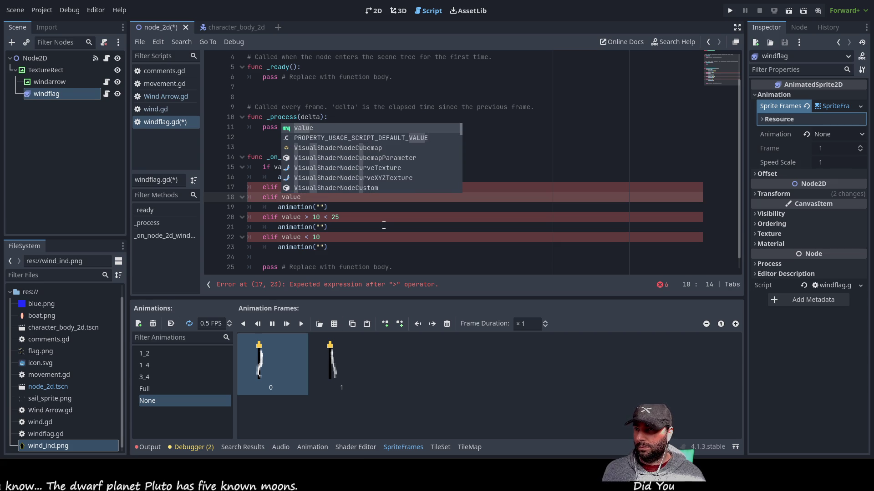
pyautogui.press('Home')
pyautogui.press('Home')
pyautogui.press('Return')
pyautogui.press('Down')
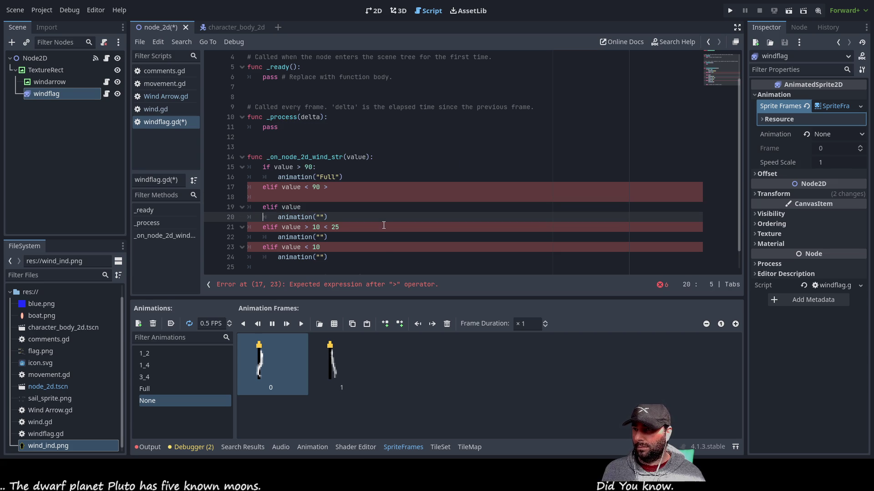
# Copy the empty animation("") call onto the blank line, indented under the < 90 branch.
pyautogui.press('Home')
pyautogui.hotkey('shift', 'Right')
pyautogui.hotkey('shift', 'Right')
pyautogui.hotkey('shift', 'Right')
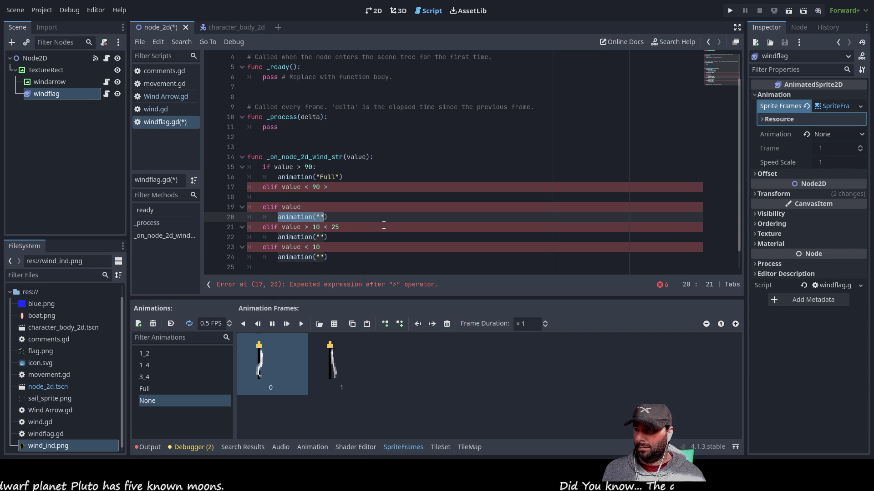
pyautogui.hotkey('ctrl', 'c')
pyautogui.press('Up')
pyautogui.press('Up')
pyautogui.hotkey('ctrl', 'v')
pyautogui.press('Left')
pyautogui.press('Left')
pyautogui.press('Left')
pyautogui.press('Left')
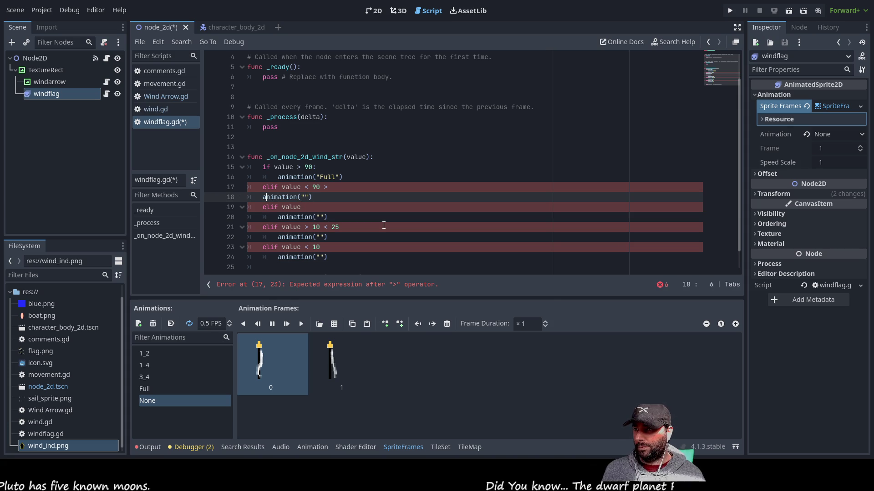
pyautogui.press('Tab')
pyautogui.press('Down')
pyautogui.press('Down')
pyautogui.press('Up')
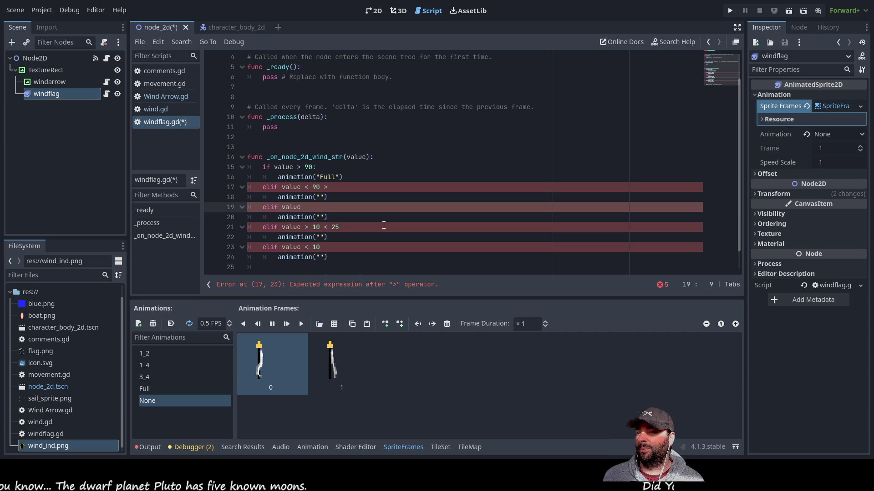
pyautogui.click(348, 203)
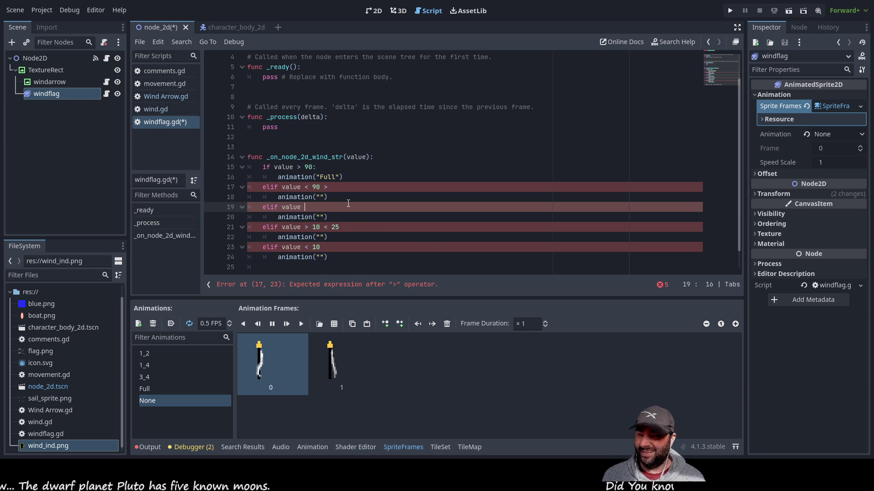
# Name the animation in the line 18 branch 3_4.
pyautogui.press('Up')
pyautogui.press('Right')
pyautogui.press('Right')
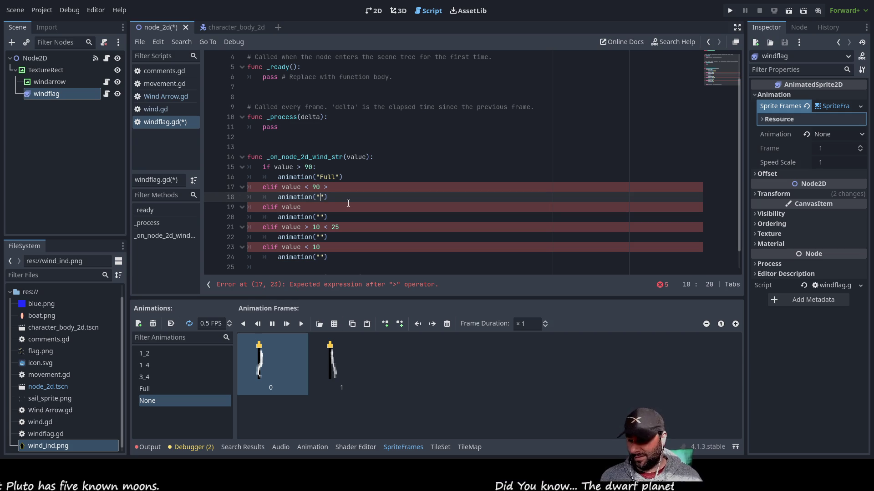
pyautogui.write('1-2')
pyautogui.press('BackSpace')
pyautogui.press('BackSpace')
pyautogui.write('_')
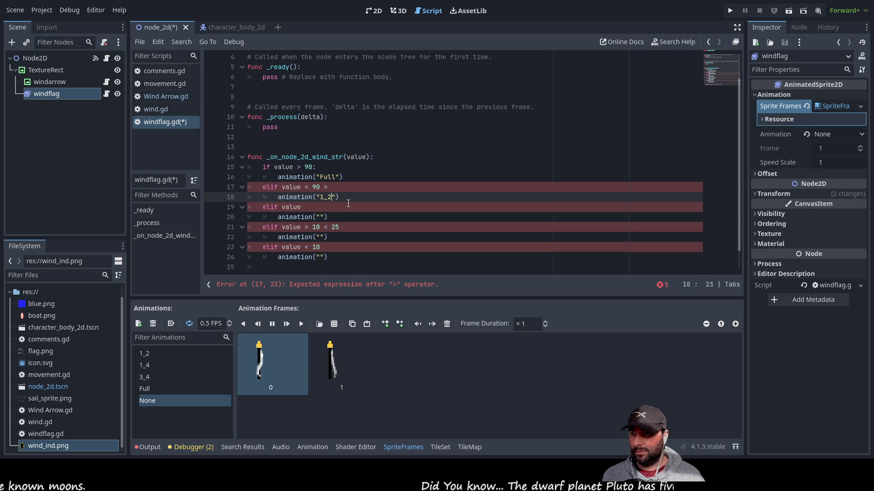
pyautogui.write('2')
pyautogui.press('Down')
pyautogui.press('Down')
pyautogui.press('Left')
pyautogui.press('Left')
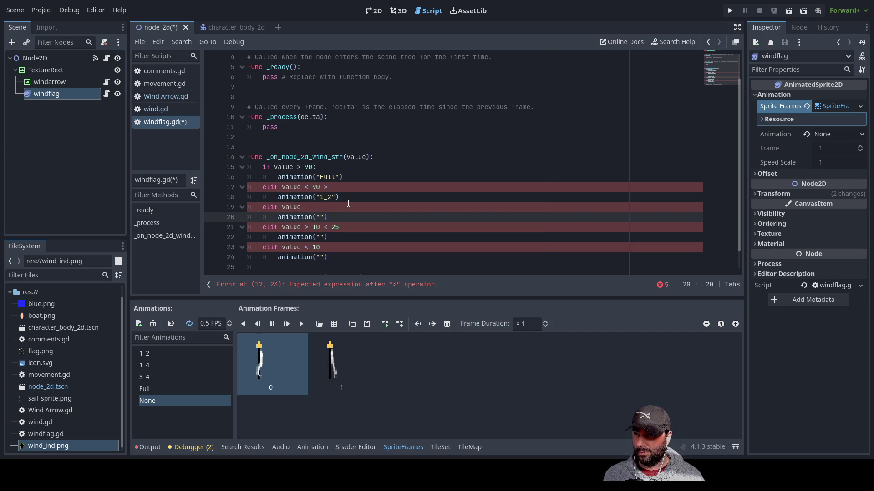
pyautogui.press('Up')
pyautogui.press('Up')
pyautogui.press('BackSpace')
pyautogui.write('3')
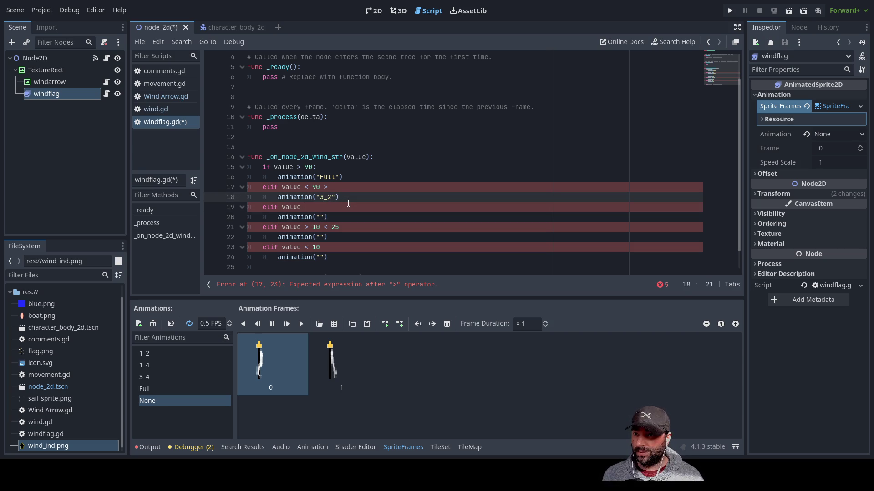
pyautogui.press('BackSpace')
pyautogui.write('4')
# Fill the remaining empty animation calls with 1_2, 1_4 and None.
pyautogui.press('Down')
pyautogui.press('Down')
pyautogui.press('Left')
pyautogui.press('Left')
pyautogui.write('1')
pyautogui.write('2')
pyautogui.press('Down')
pyautogui.press('Up')
pyautogui.press('Left')
pyautogui.write('_')
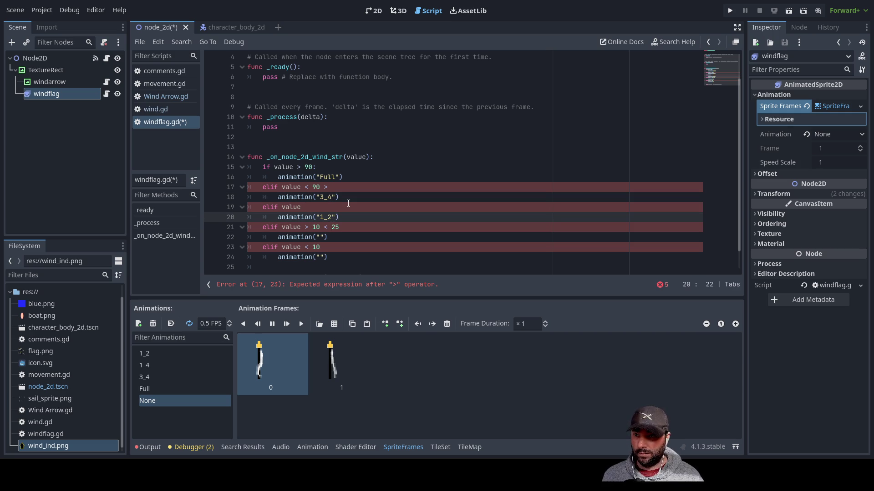
pyautogui.press('Down')
pyautogui.press('Down')
pyautogui.press('Left')
pyautogui.press('Left')
pyautogui.write('1')
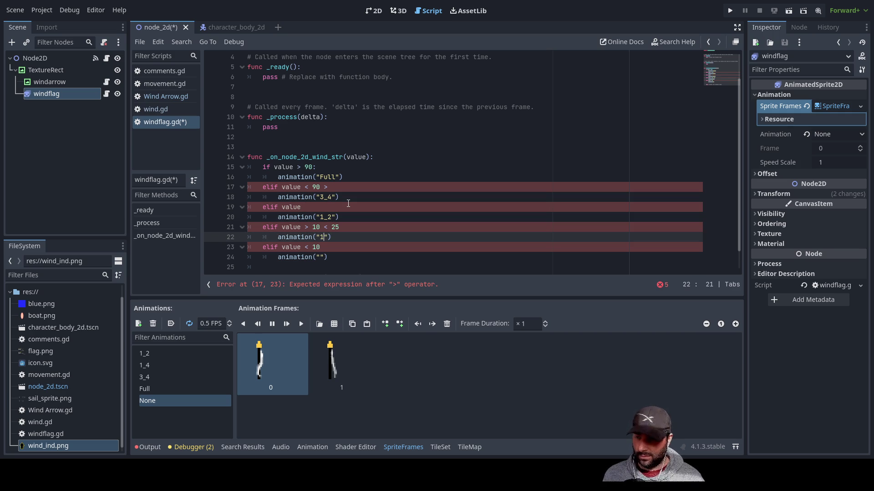
pyautogui.write('_4')
pyautogui.press('Down')
pyautogui.press('Down')
pyautogui.press('Left')
pyautogui.press('Left')
pyautogui.press('Left')
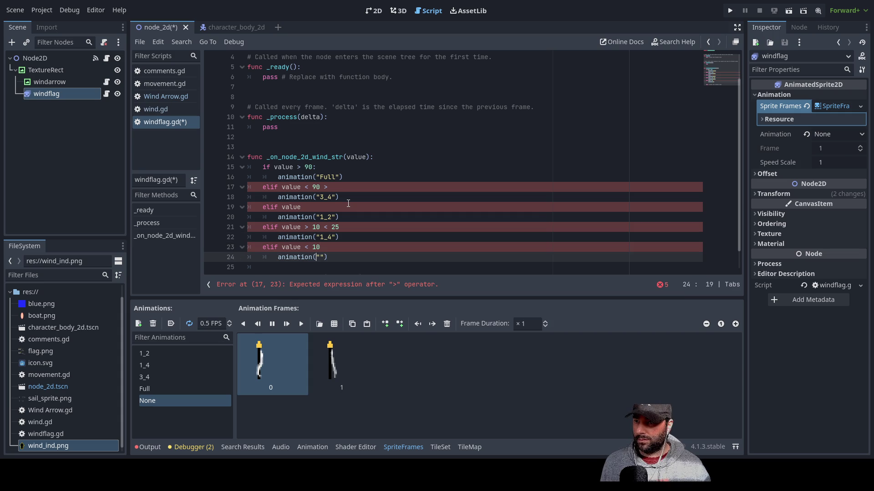
pyautogui.write('None')
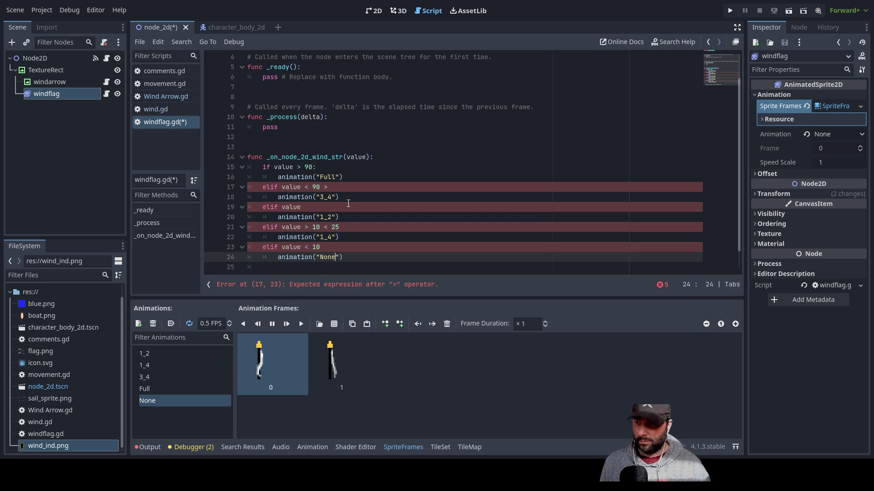
# Complete the line 19 condition so it reads 'elif value >25'.
pyautogui.press('Up')
pyautogui.press('Up')
pyautogui.press('Up')
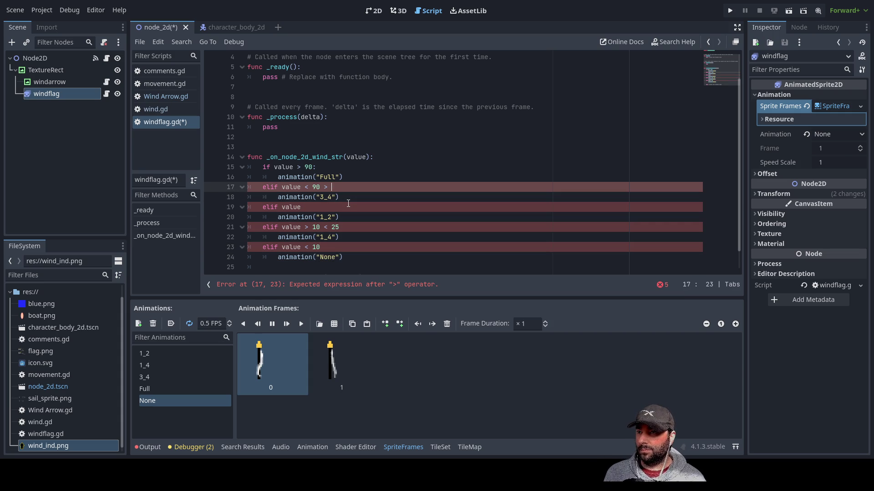
pyautogui.press('Down')
pyautogui.press('Down')
pyautogui.press('Down')
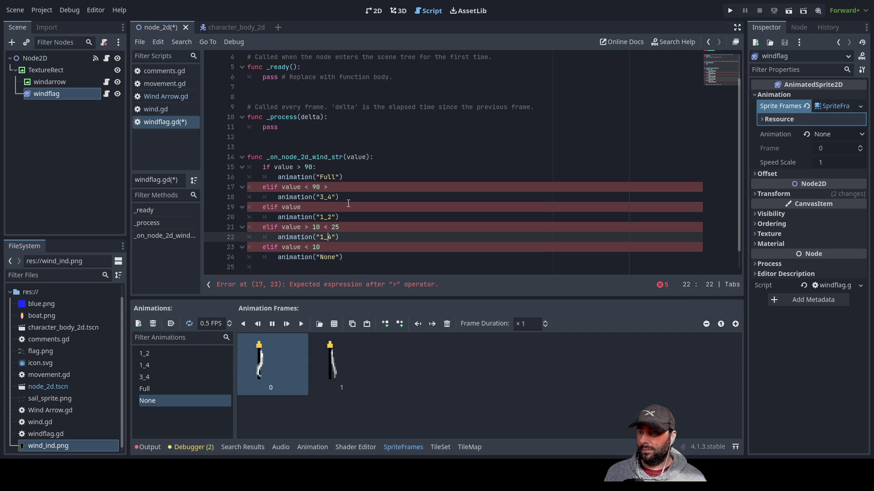
pyautogui.press('Up')
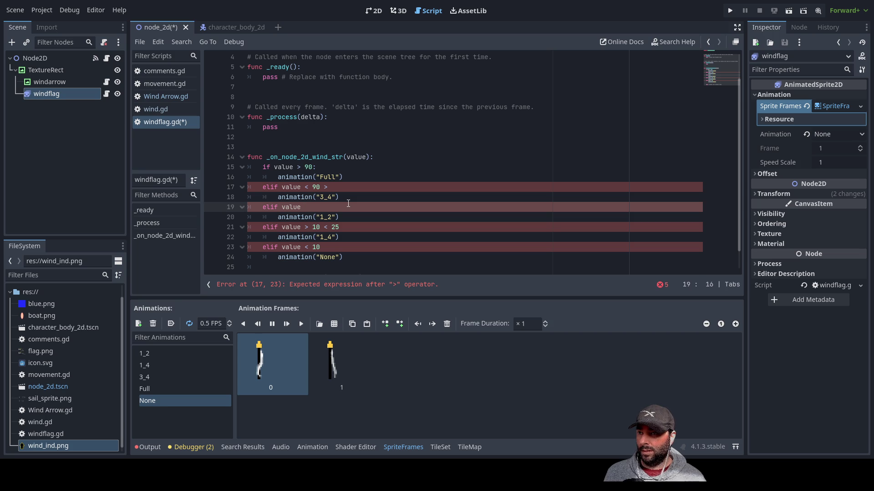
pyautogui.write('25 <')
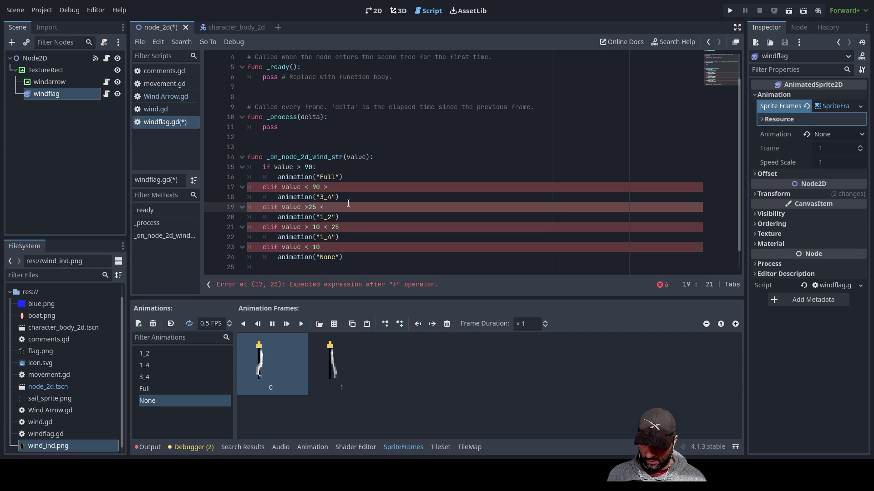
# Adjust the branch boundary numbers to 60, 35 and 10 across lines 17–21.
pyautogui.write('50')
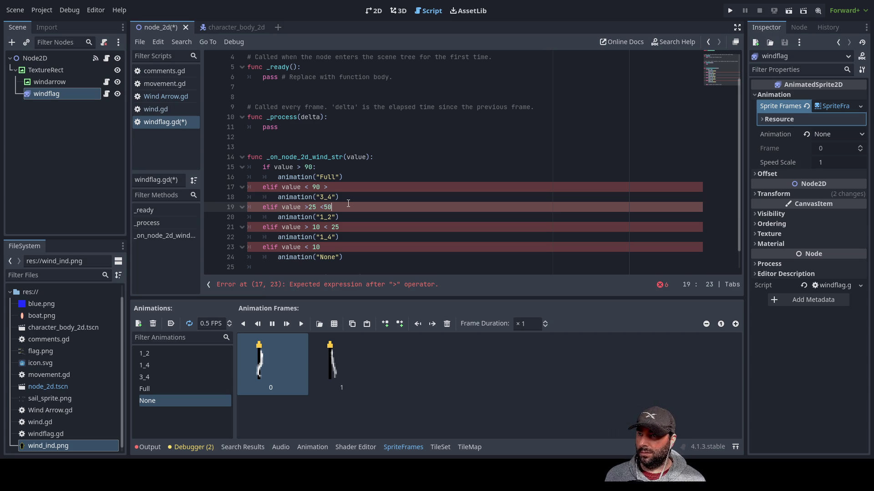
pyautogui.press('Down')
pyautogui.press('Down')
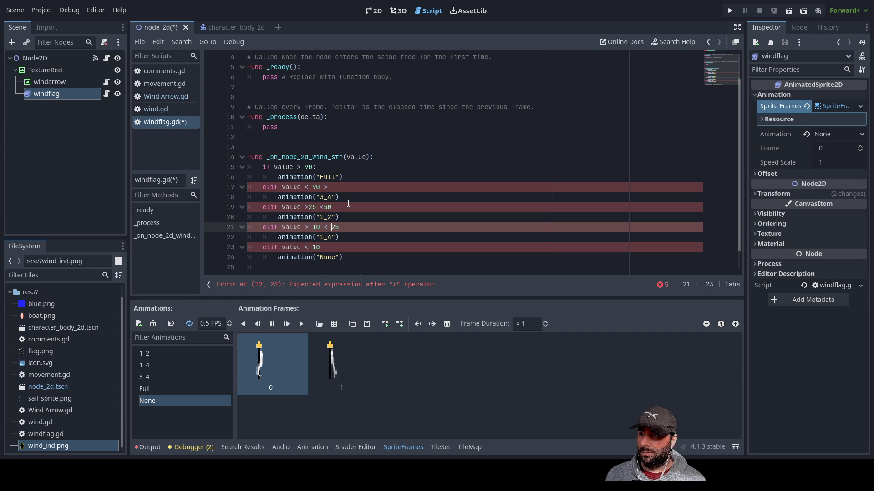
pyautogui.press('Up')
pyautogui.press('Up')
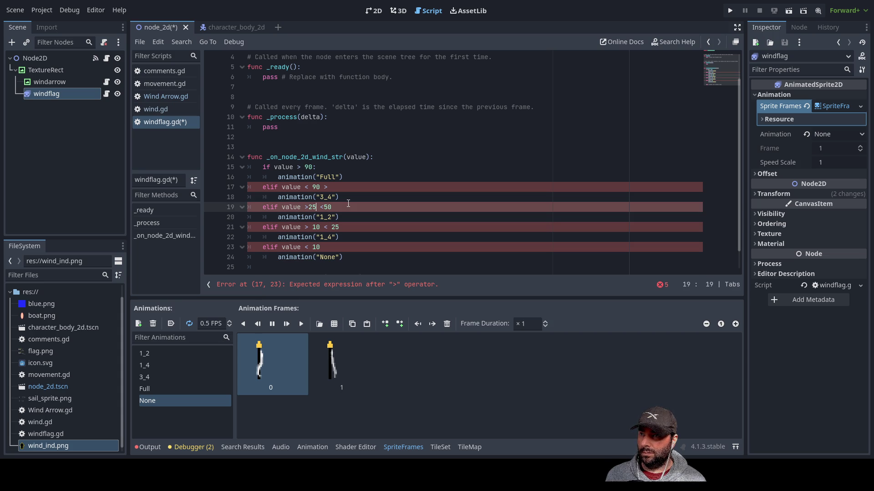
pyautogui.press('Down')
pyautogui.press('Down')
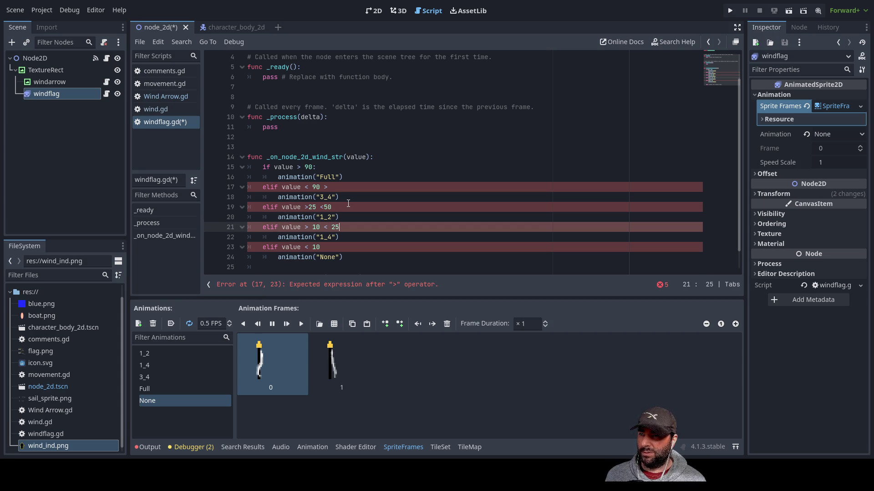
pyautogui.press('BackSpace')
pyautogui.write('3')
pyautogui.press('Up')
pyautogui.press('Up')
pyautogui.press('Left')
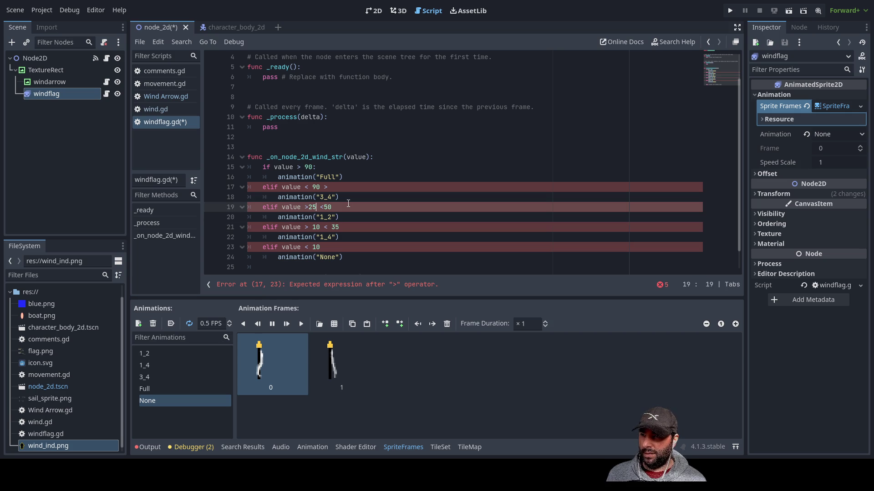
pyautogui.press('BackSpace')
pyautogui.write('3')
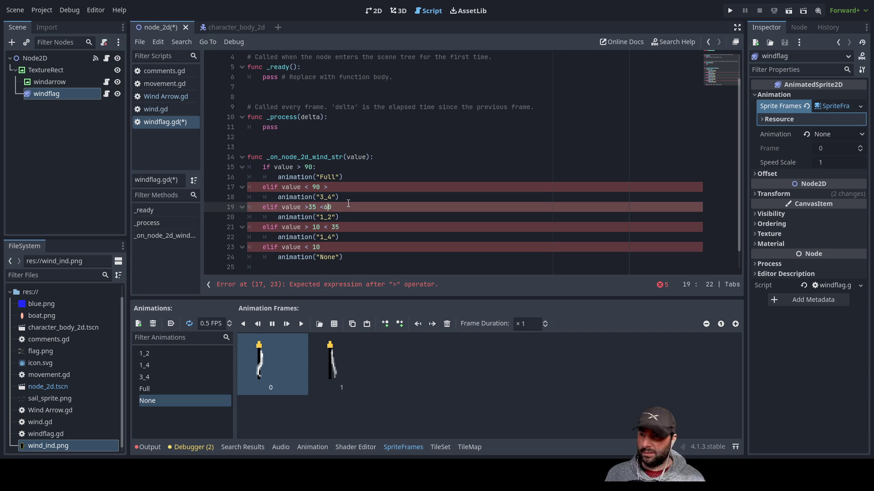
pyautogui.press('Up')
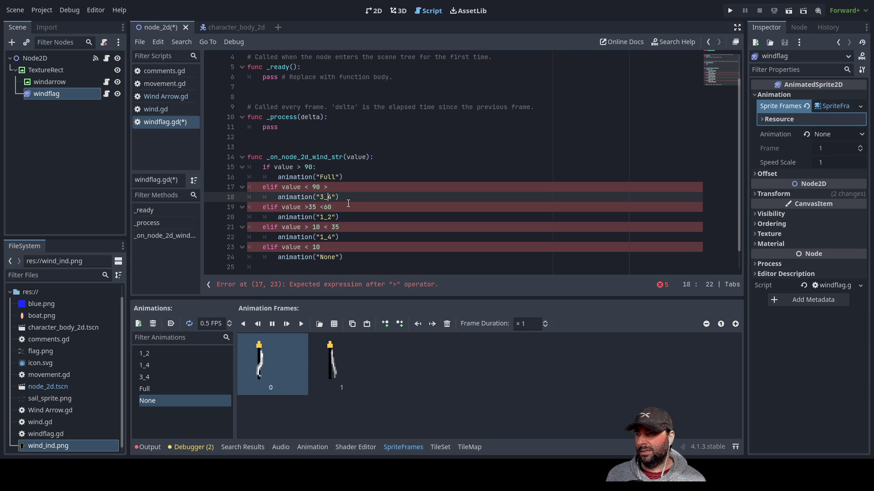
pyautogui.press('Up')
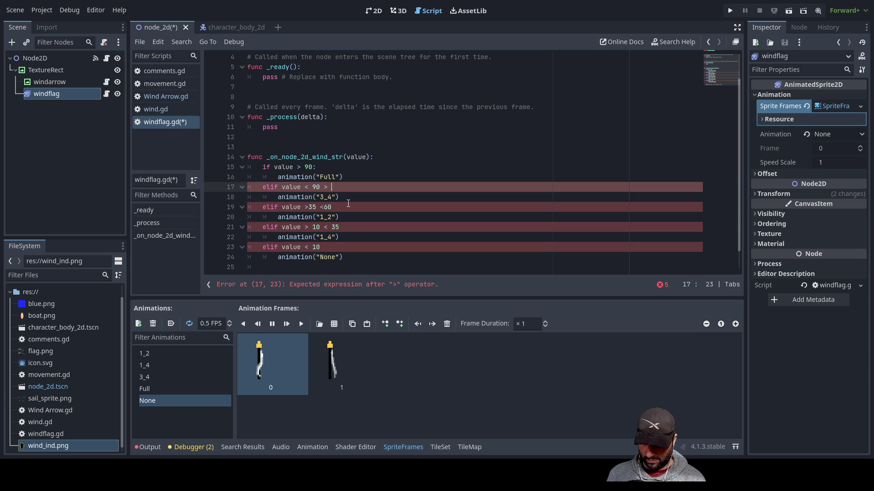
pyautogui.write('60')
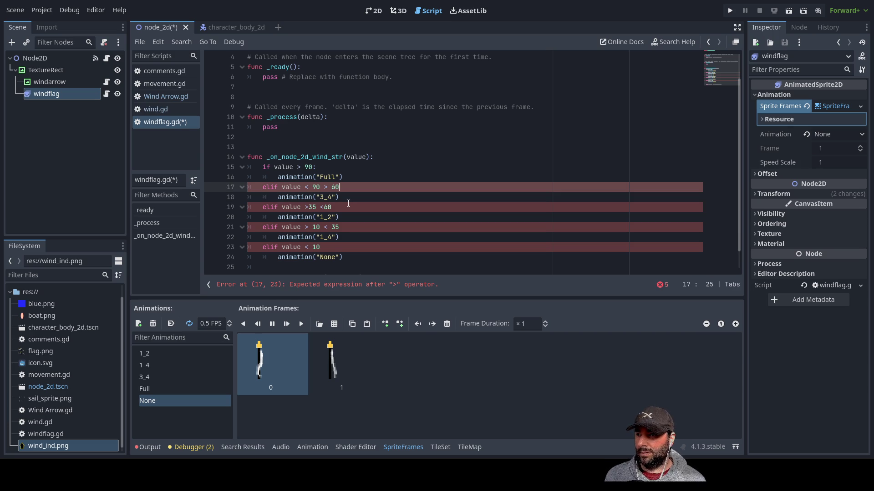
# Insert 'and value' into each condition so the ranges read 60–90, 35–60 and 10–35.
pyautogui.press('Down')
pyautogui.press('Down')
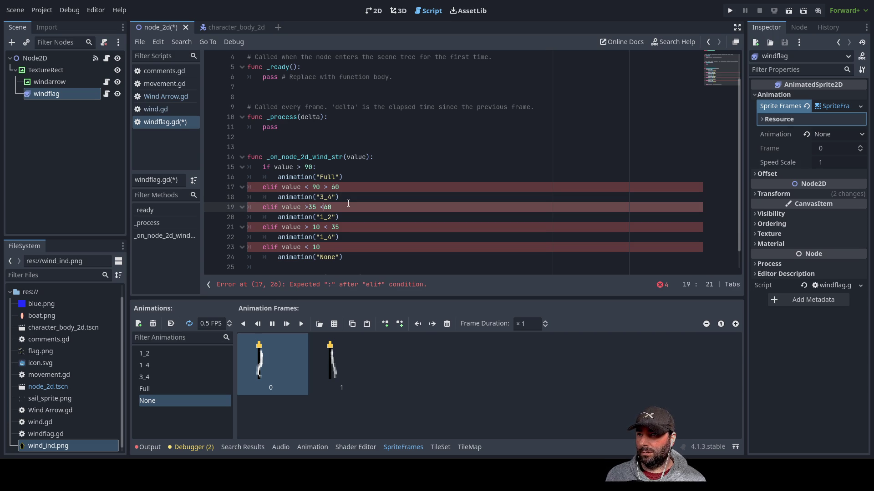
pyautogui.press('Up')
pyautogui.press('Up')
pyautogui.press('Up')
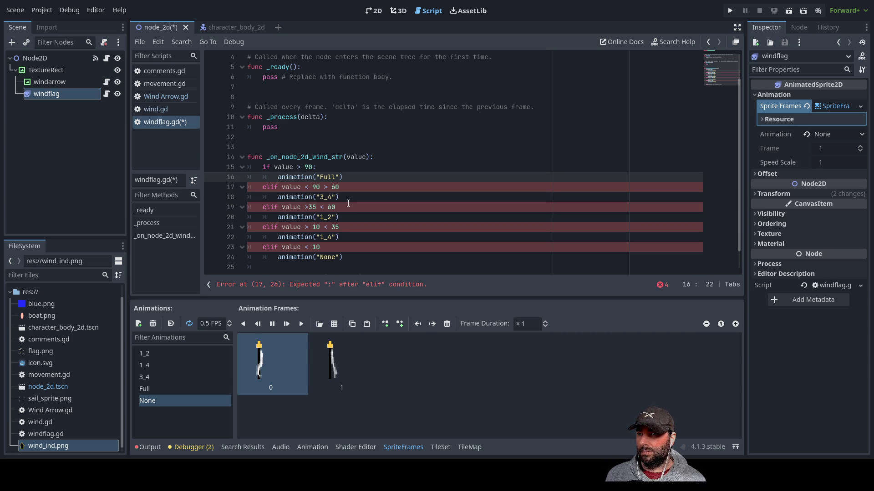
pyautogui.press('Down')
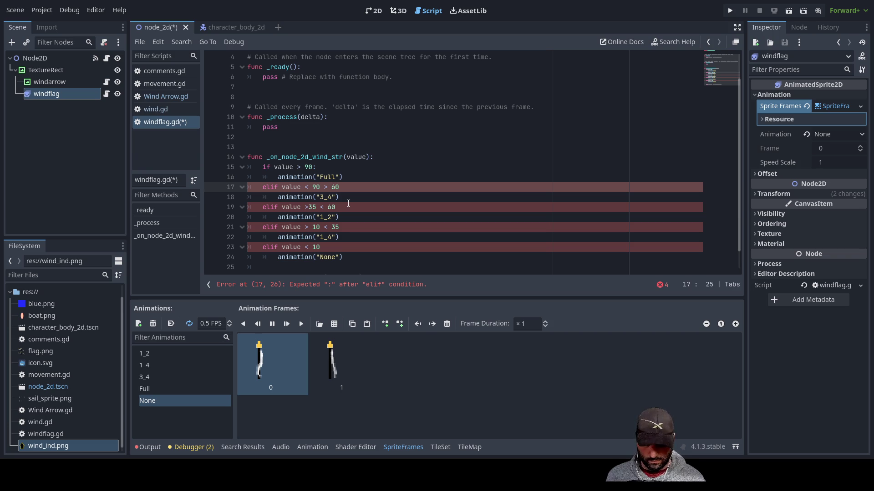
pyautogui.press('Down')
pyautogui.press('Down')
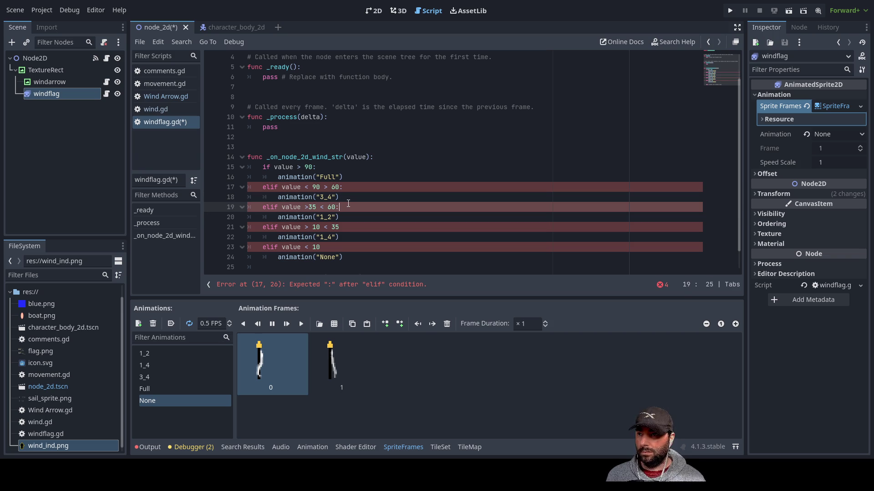
pyautogui.press('Up')
pyautogui.press('Up')
pyautogui.press('Left')
pyautogui.press('Left')
pyautogui.press('Left')
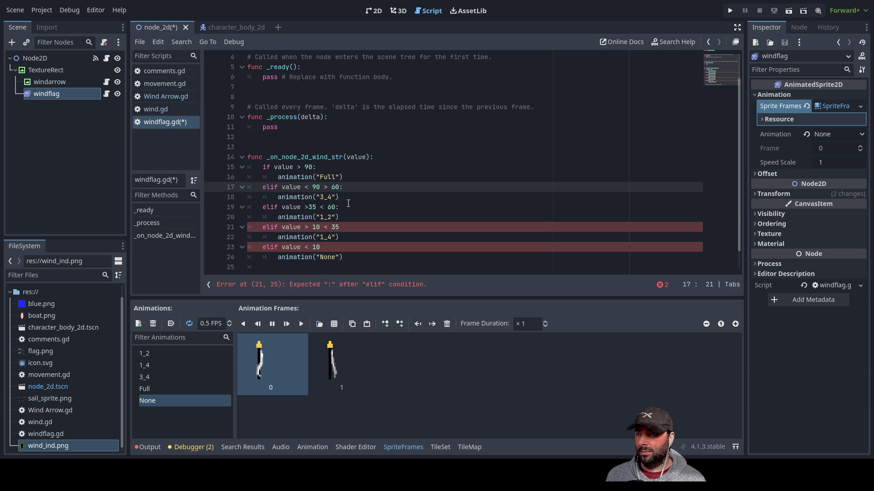
pyautogui.write('and ')
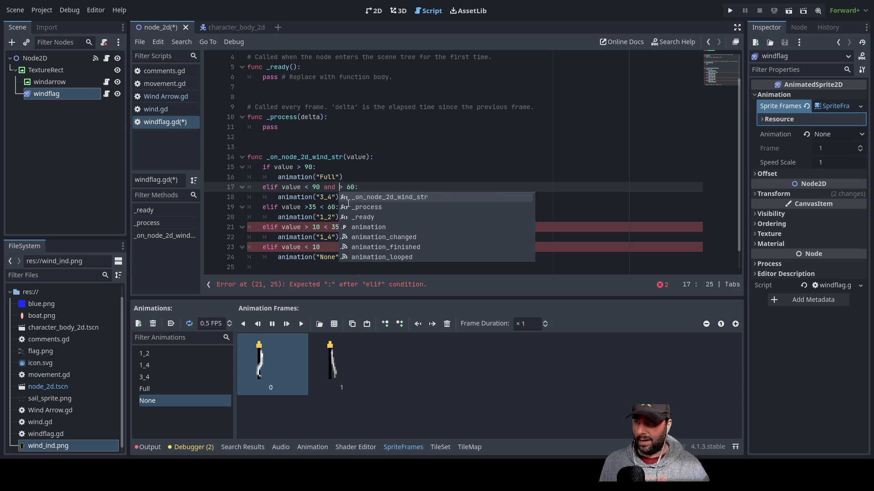
pyautogui.write('value')
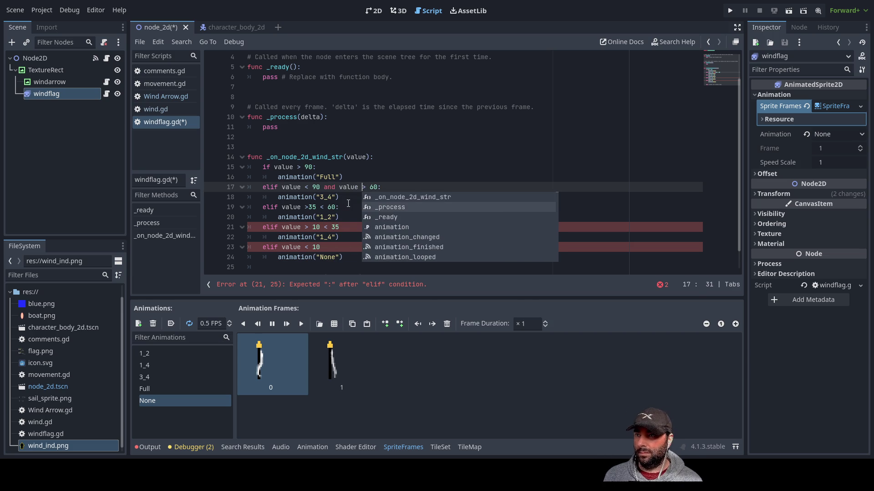
pyautogui.press('Left')
pyautogui.press('Left')
pyautogui.press('Left')
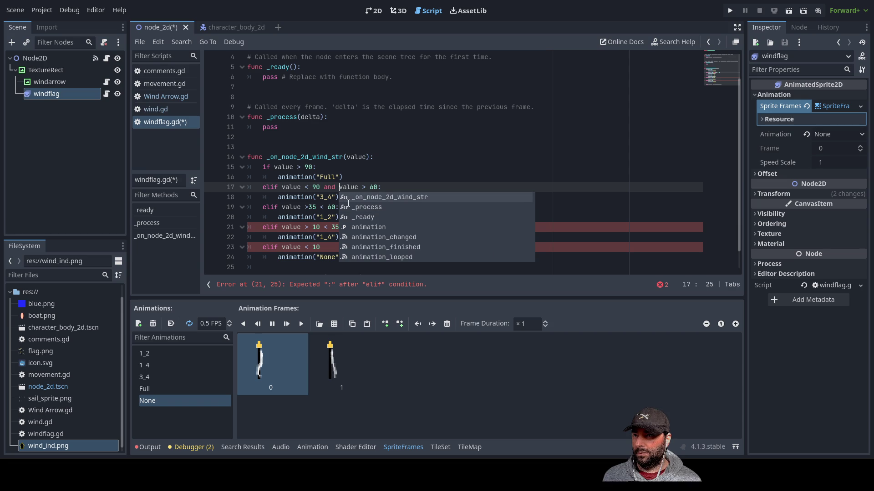
pyautogui.press('Escape')
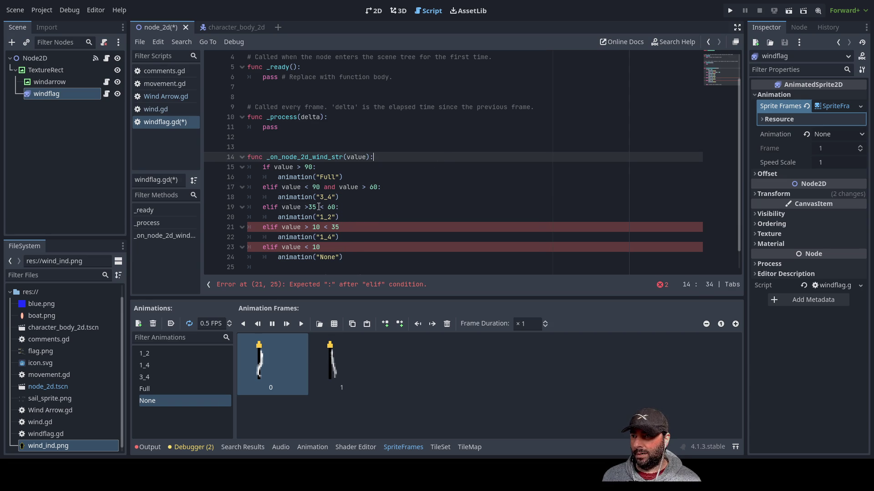
pyautogui.press('Down')
pyautogui.press('Down')
pyautogui.press('Left')
pyautogui.press('Left')
pyautogui.press('Left')
pyautogui.write('and valu')
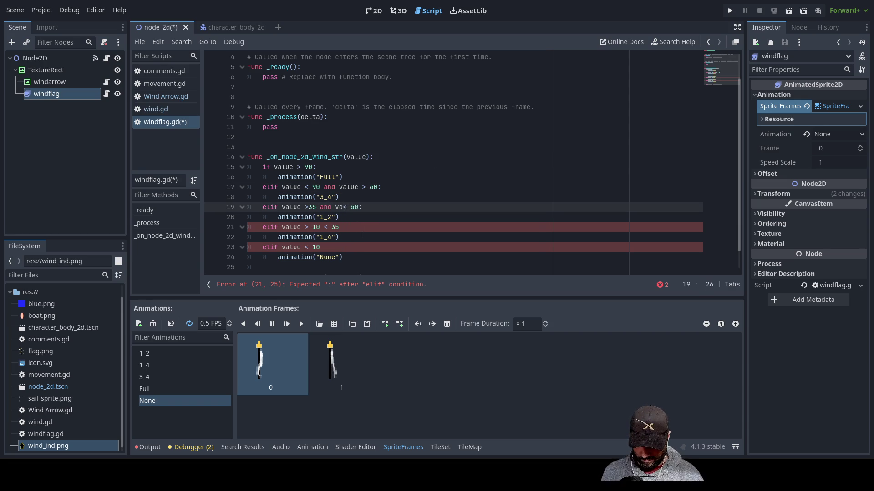
pyautogui.write('e')
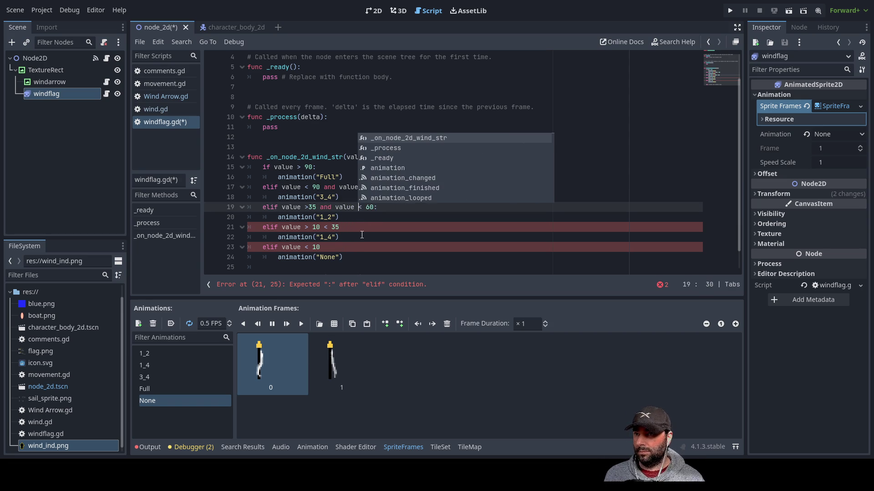
pyautogui.click(341, 236)
pyautogui.click(325, 227)
pyautogui.write('and val')
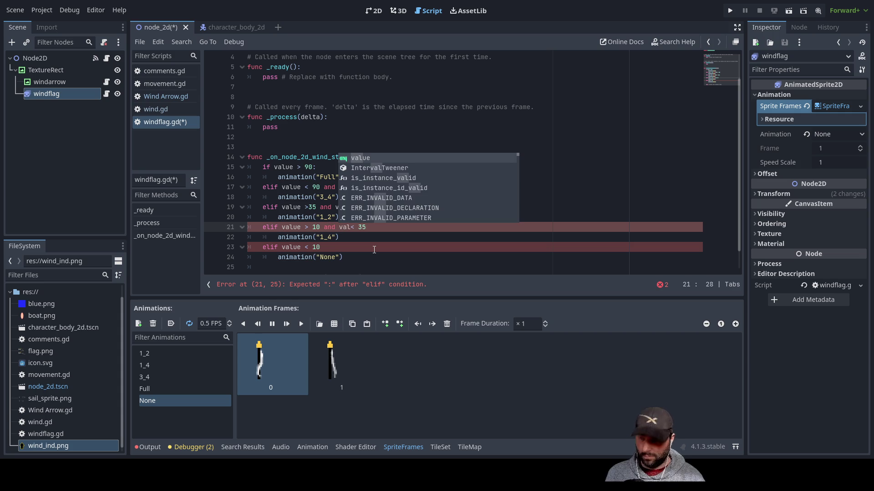
pyautogui.write('ue')
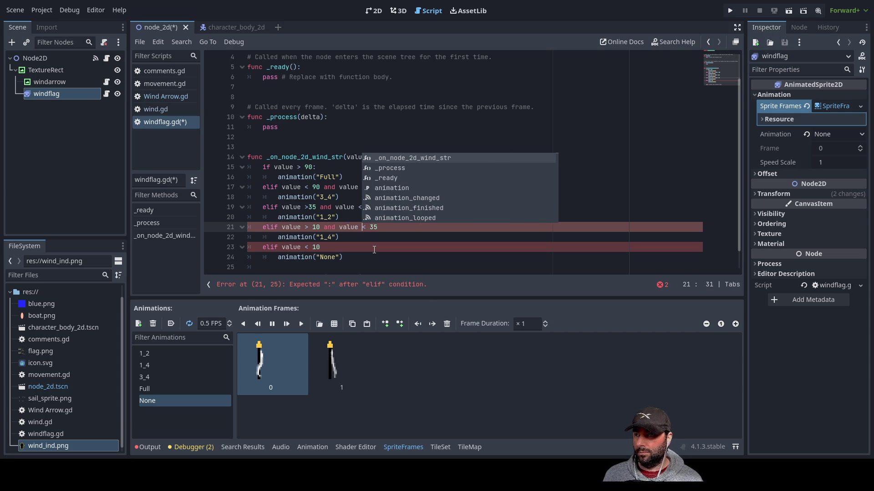
pyautogui.click(369, 248)
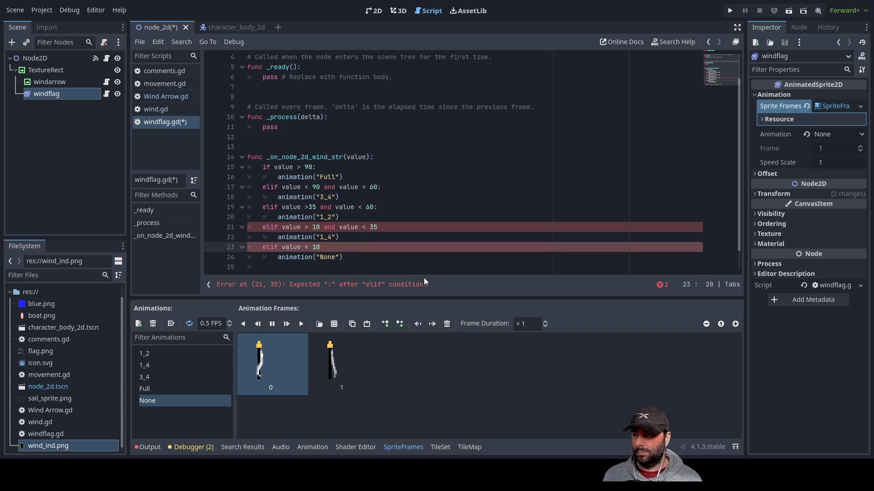
pyautogui.click(386, 230)
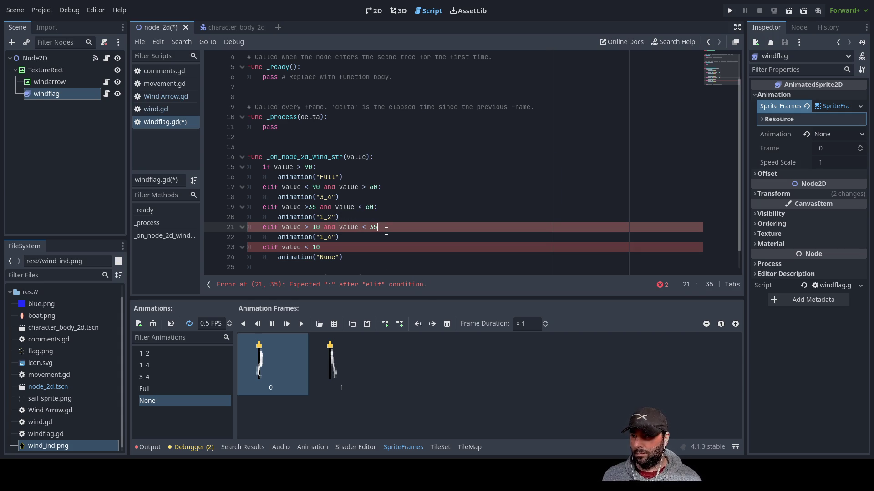
pyautogui.write(':')
# Finish the colons on lines 21 and 23, remove the quotes around Full, and open wind.gd.
pyautogui.press('Down')
pyautogui.press('Down')
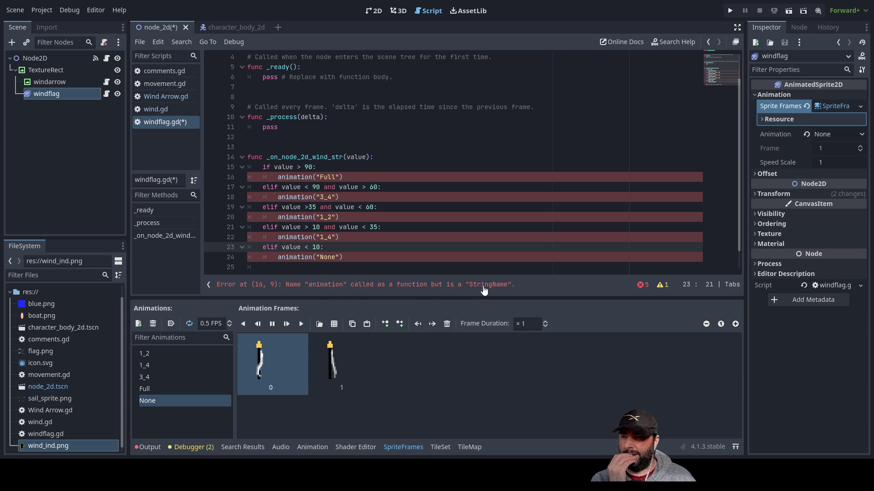
pyautogui.click(319, 177)
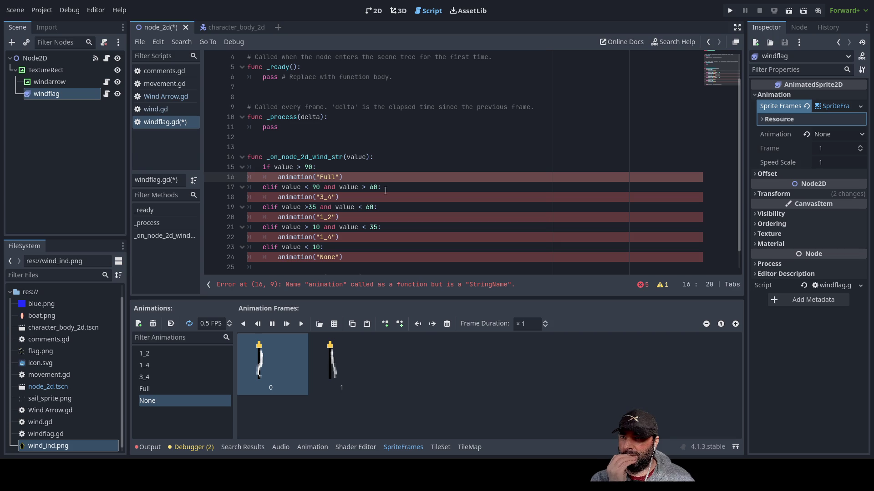
pyautogui.press('BackSpace')
pyautogui.press('Delete')
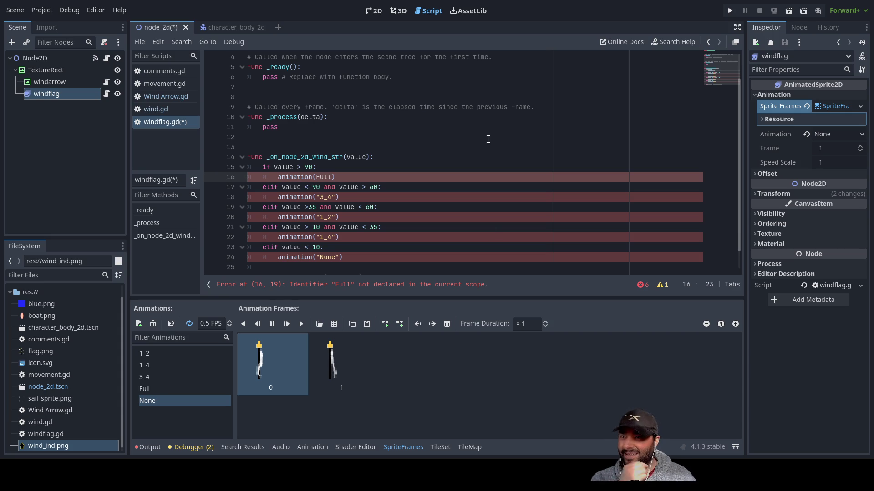
pyautogui.click(155, 109)
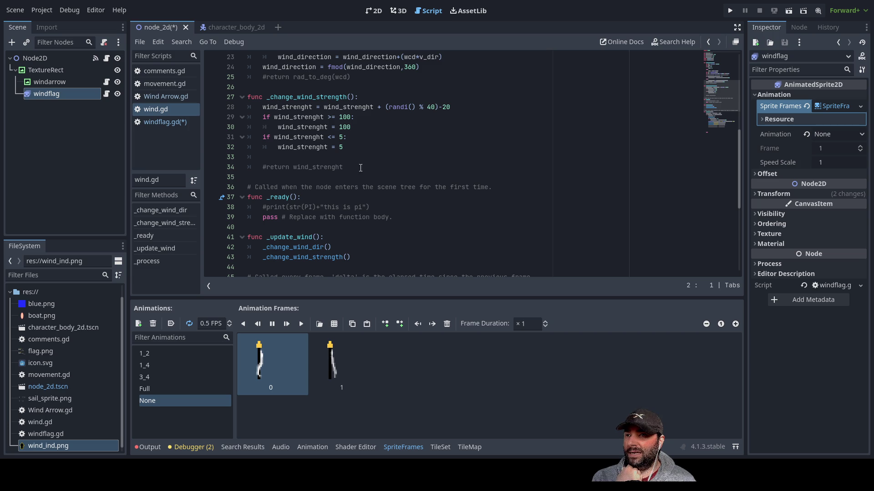
pyautogui.scroll(5, 364, 182)
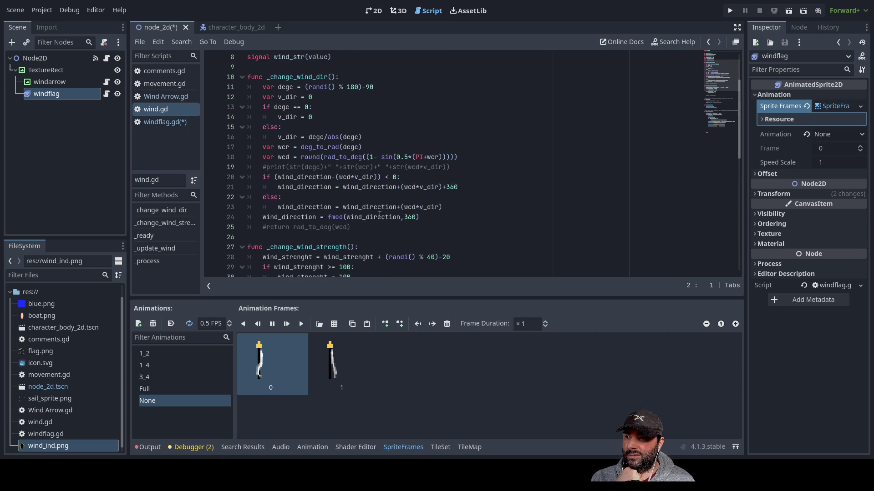
pyautogui.scroll(-3, 386, 244)
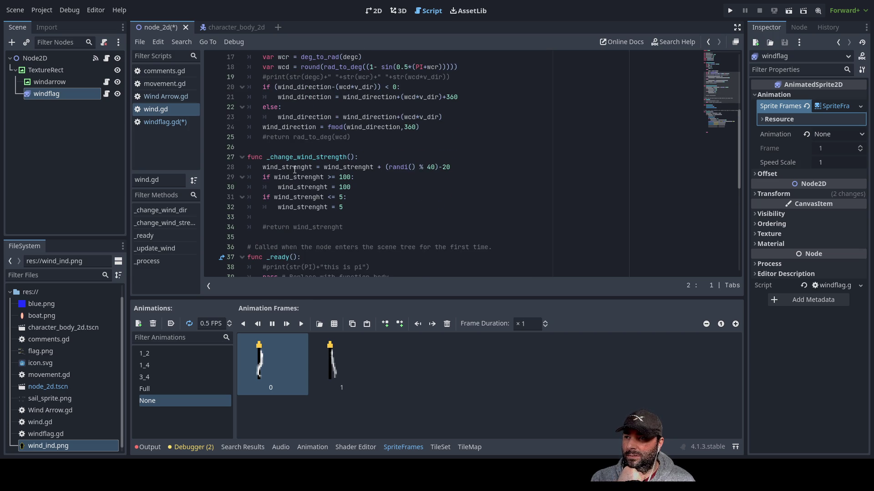
pyautogui.scroll(-6, 303, 173)
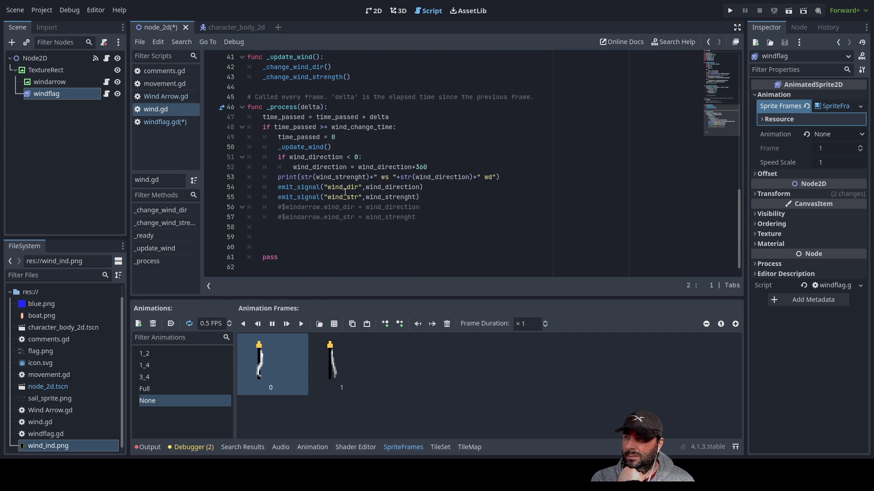
pyautogui.click(173, 96)
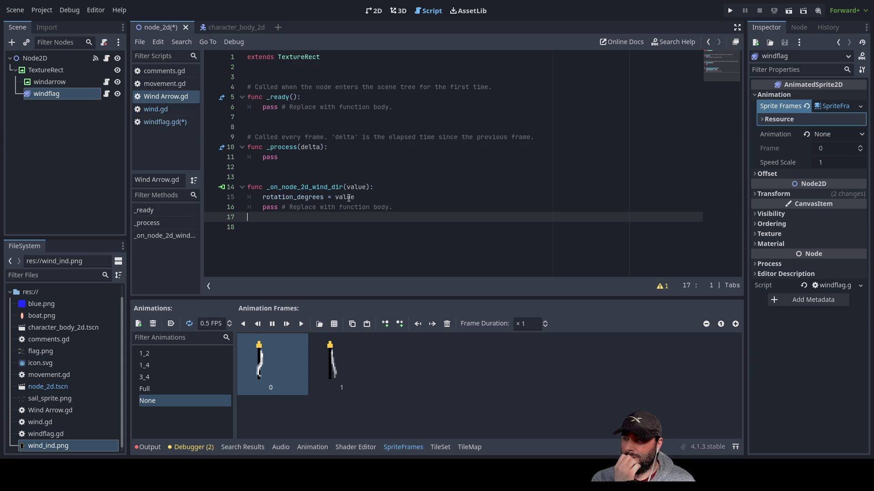
pyautogui.click(156, 122)
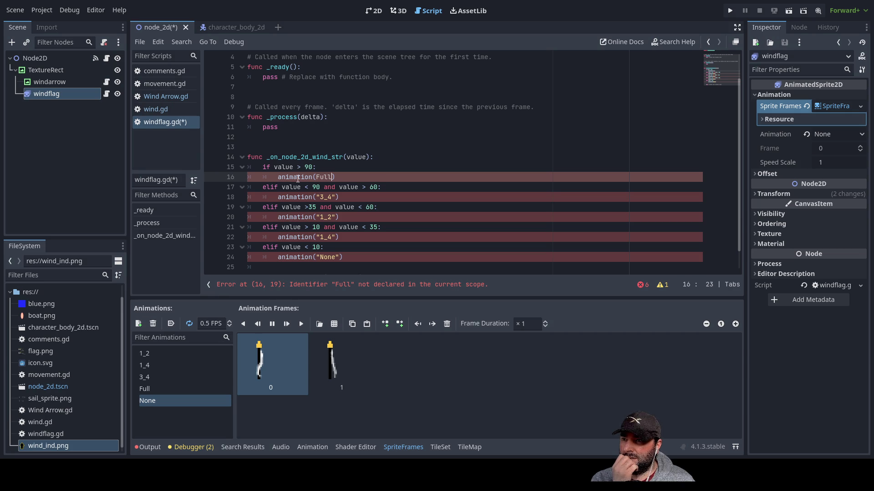
# Type 'an' on empty line 13 and browse the Animation autocomplete suggestions.
pyautogui.click(283, 147)
pyautogui.write('an')
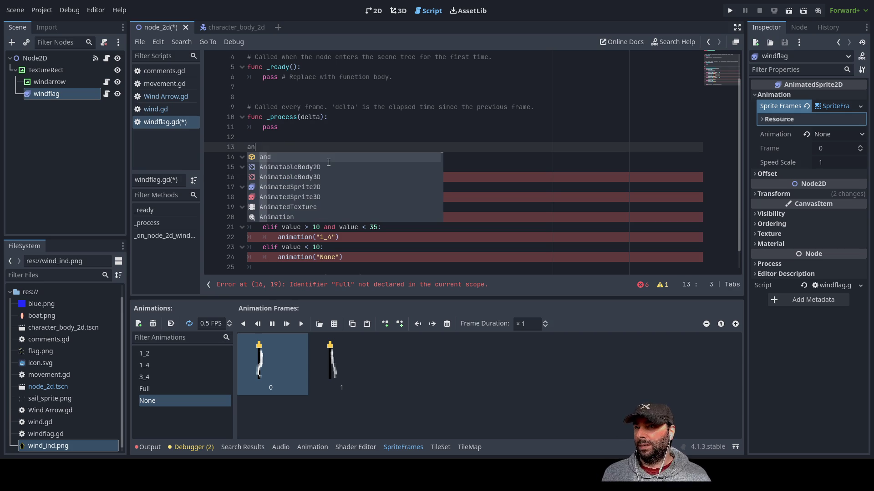
pyautogui.press('Down')
pyautogui.press('Down')
pyautogui.press('Down')
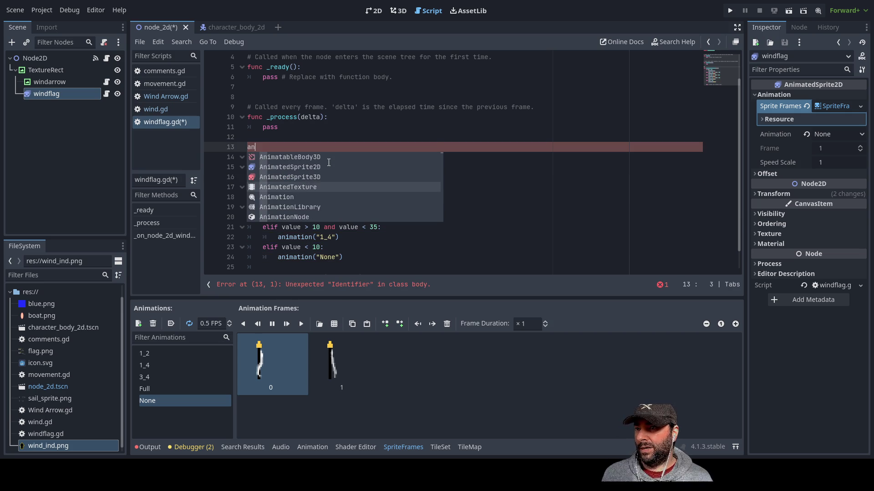
pyautogui.press('Down')
pyautogui.press('Down')
pyautogui.press('Down')
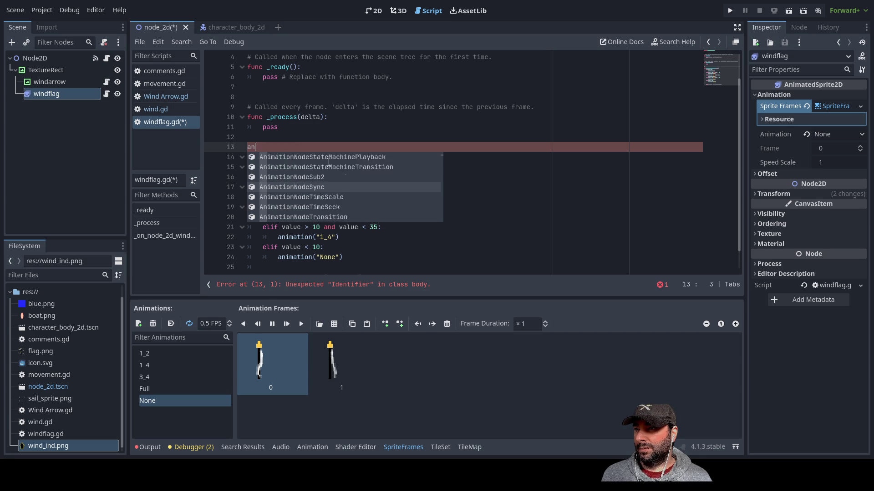
pyautogui.press('Up')
pyautogui.press('Up')
pyautogui.press('Up')
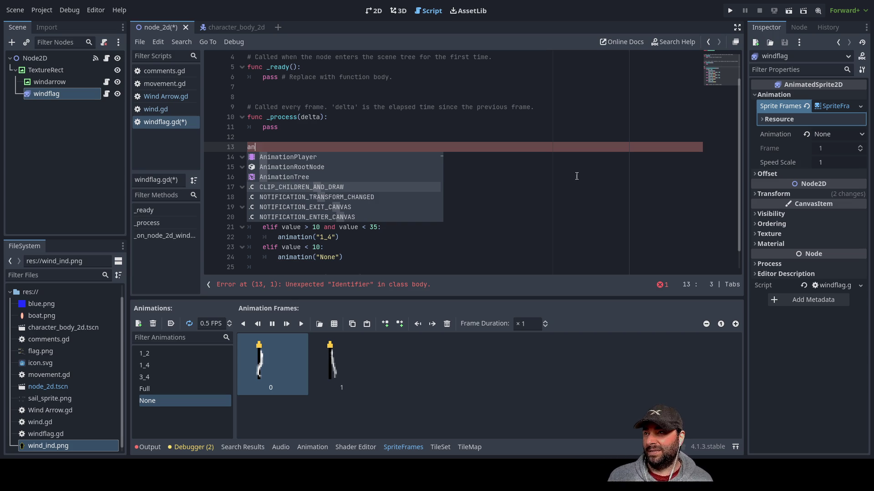
pyautogui.click(500, 209)
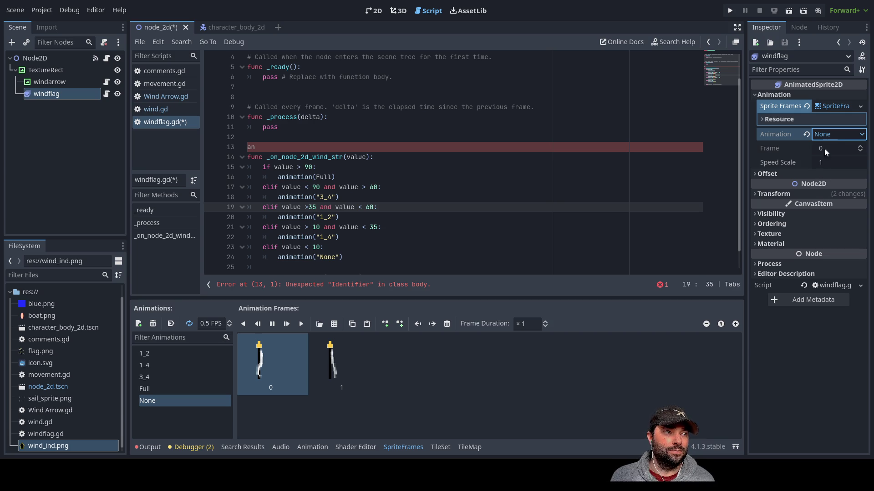
# Preview the 1_4 and 3_4 flag animations, then set the Inspector animation to Full.
pyautogui.press('Up')
pyautogui.press('Up')
pyautogui.press('Up')
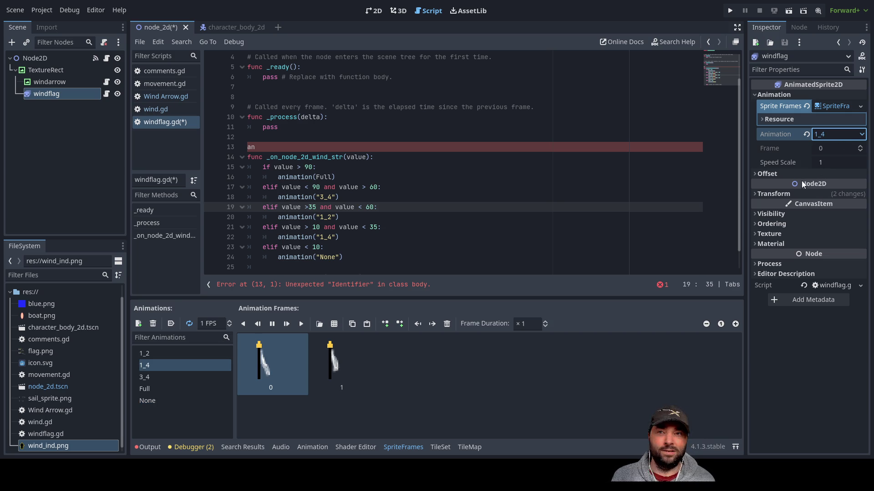
pyautogui.press('Down')
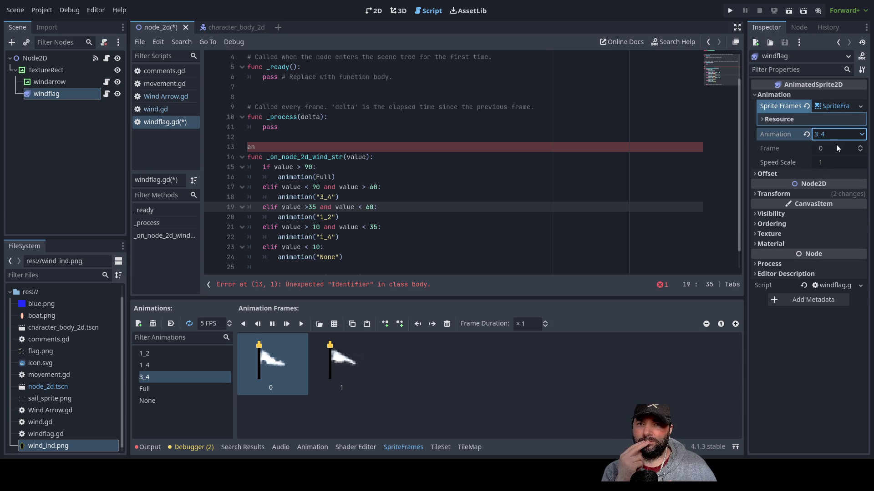
pyautogui.click(821, 187)
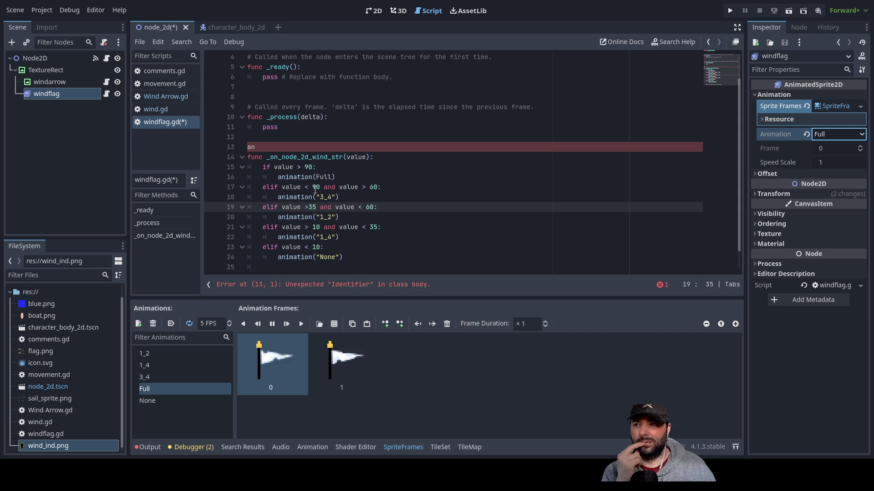
# Delete the stray 'an' on line 13 and the '(Full)' argument on line 16.
pyautogui.doubleClick(325, 176)
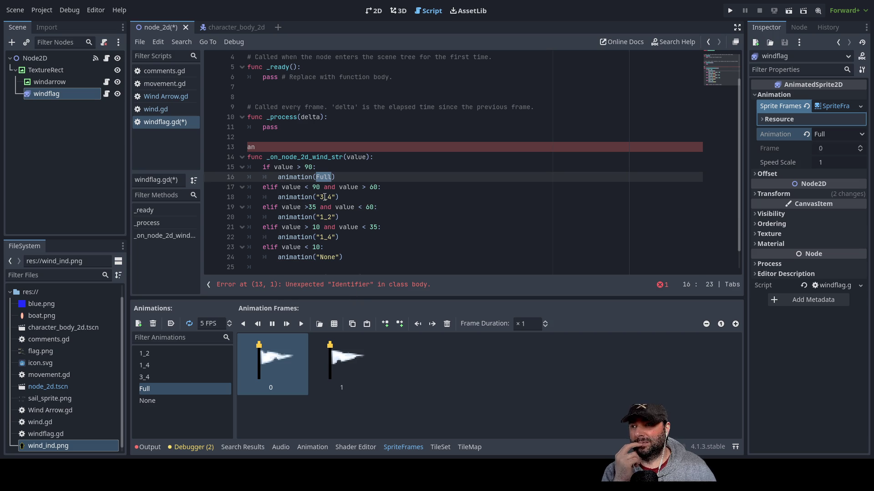
pyautogui.click(256, 147)
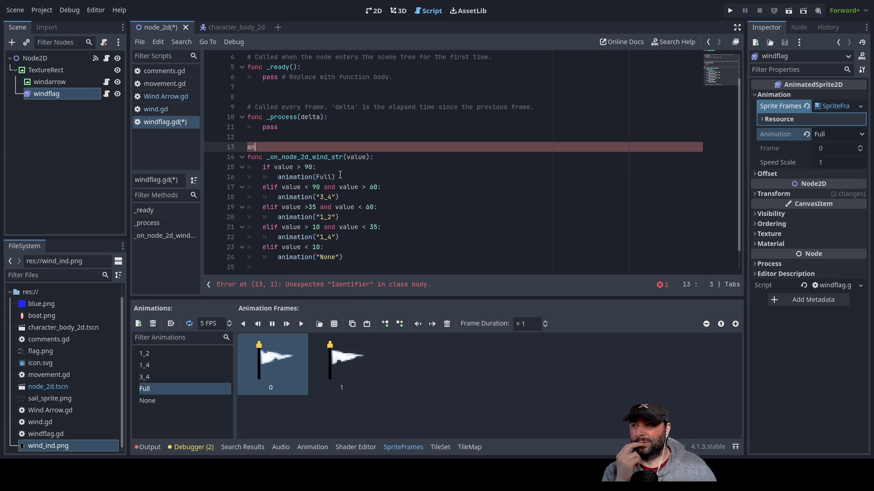
pyautogui.press('BackSpace')
pyautogui.press('BackSpace')
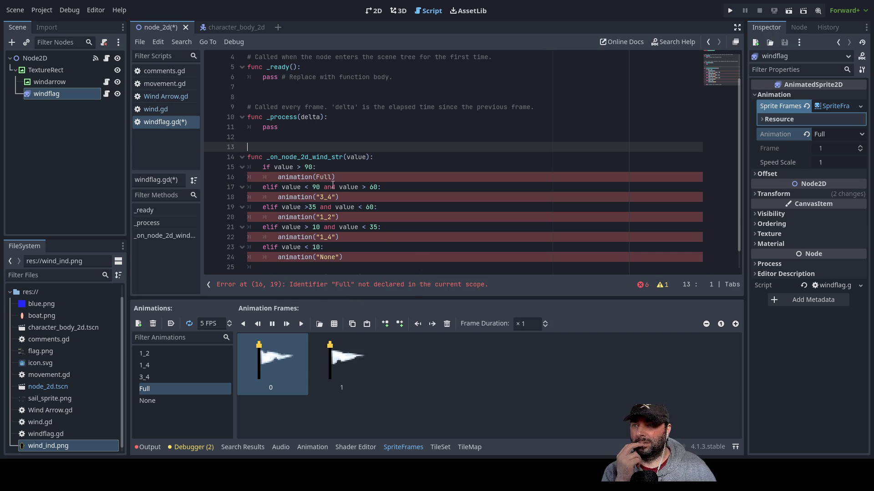
pyautogui.click(338, 176)
pyautogui.press('BackSpace')
pyautogui.press('BackSpace')
pyautogui.press('BackSpace')
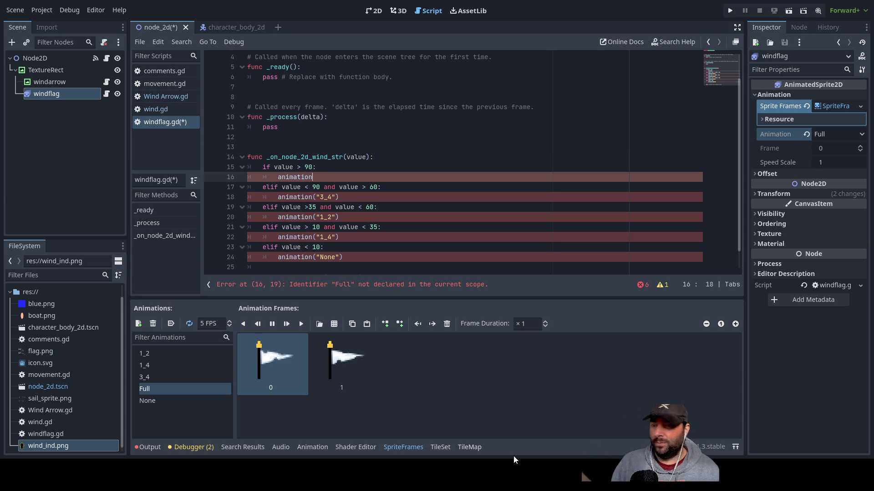